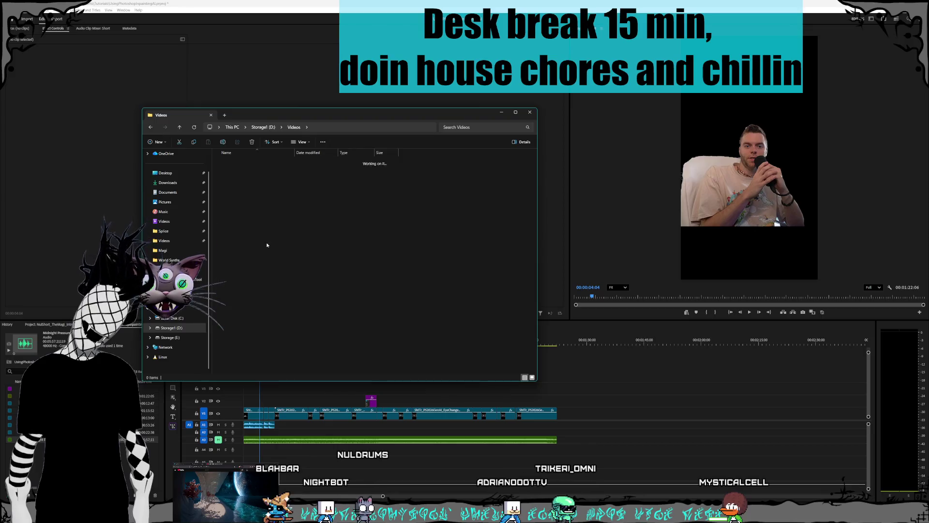
Step: Browse into Shorts > Creatures, select the Land Outro and Land Intro folders, then return to Videos
{"action": "double_click", "coordinate": [242, 225]}
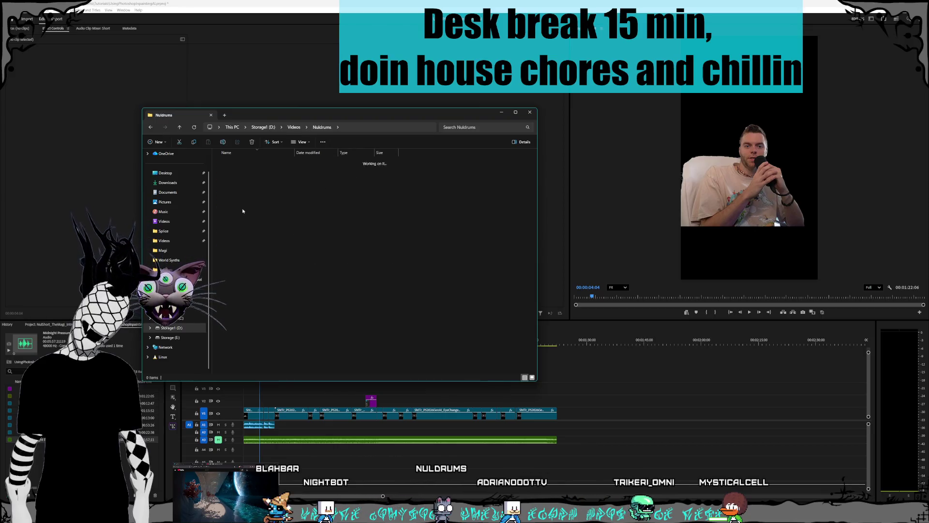
{"action": "double_click", "coordinate": [242, 171]}
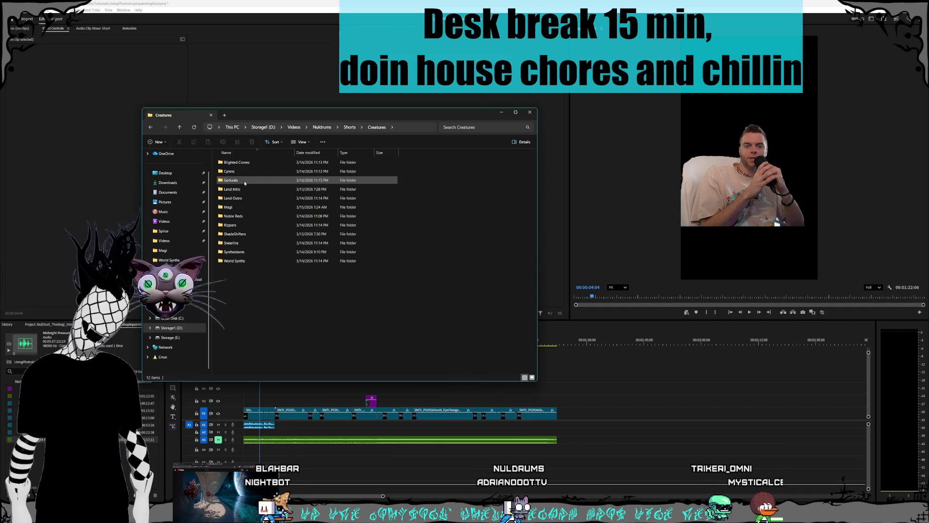
{"action": "left_click", "coordinate": [248, 197]}
{"action": "left_click", "coordinate": [249, 189], "text": "ctrl"}
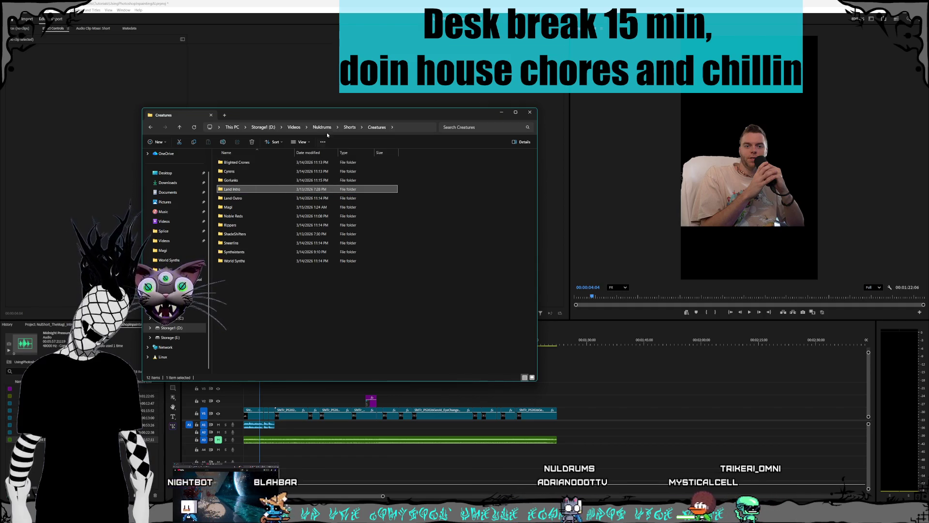
{"action": "key", "text": "alt+Up"}
{"action": "key", "text": "alt+Up"}
{"action": "key", "text": "alt+Up"}
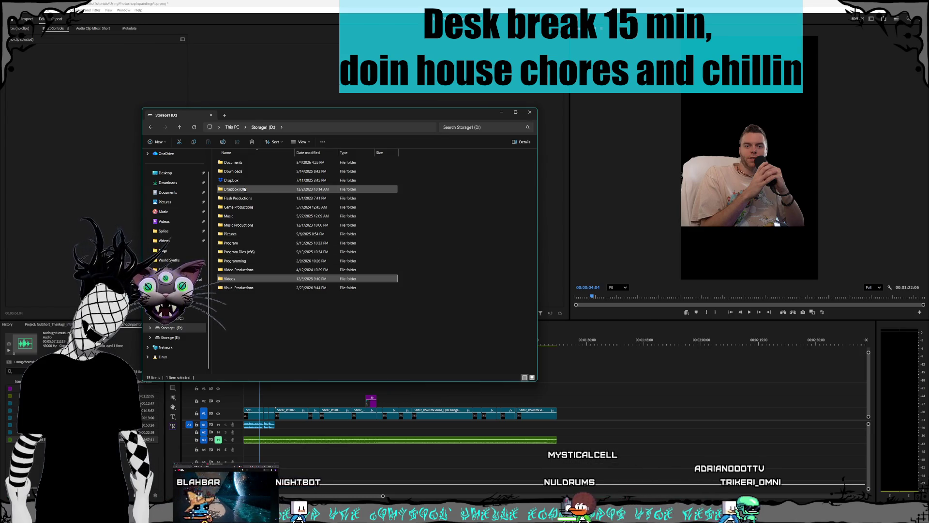
Step: Navigate from D: through Pictures > Nuldrums > Characters into the Shorts folder
{"action": "double_click", "coordinate": [265, 233]}
{"action": "scroll", "coordinate": [265, 235], "scroll_direction": "down", "scroll_amount": 6}
{"action": "double_click", "coordinate": [232, 280]}
{"action": "scroll", "coordinate": [239, 205], "scroll_direction": "down", "scroll_amount": 1}
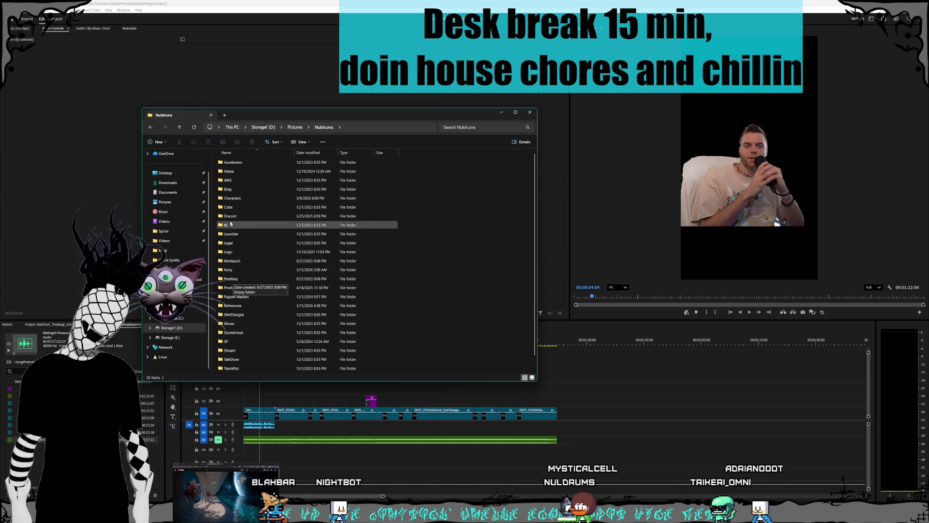
{"action": "double_click", "coordinate": [231, 182]}
{"action": "double_click", "coordinate": [236, 172]}
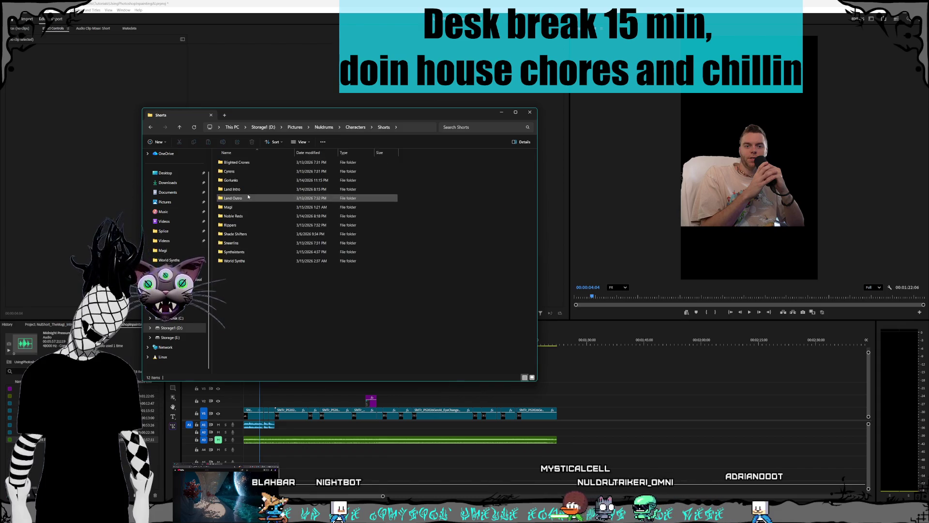
Step: Peek into Noble Reds, then open Magi and view its second magic-mountains image
{"action": "left_click", "coordinate": [247, 243]}
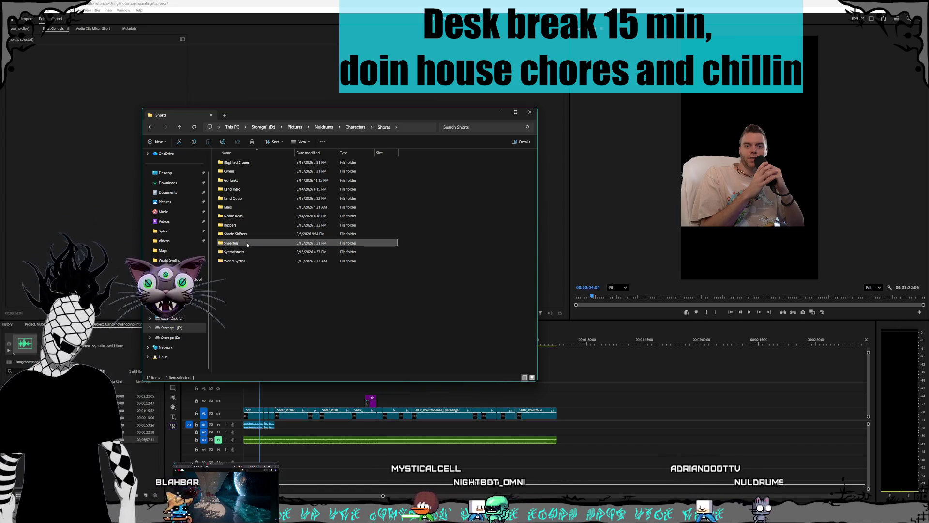
{"action": "double_click", "coordinate": [254, 215]}
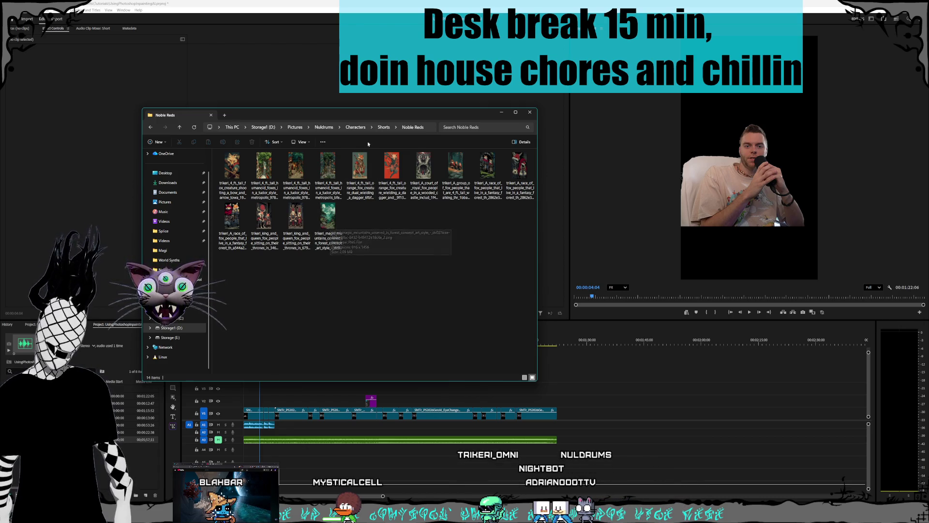
{"action": "left_click", "coordinate": [383, 127]}
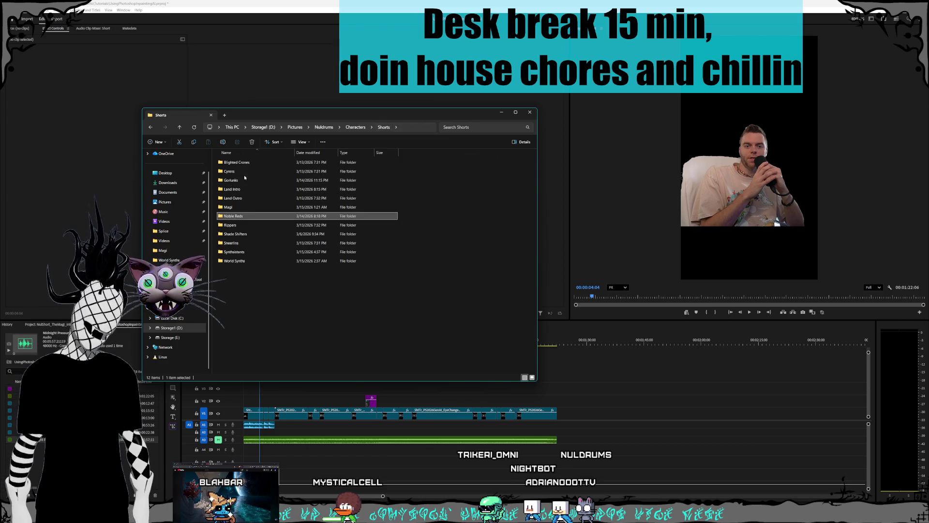
{"action": "double_click", "coordinate": [243, 207]}
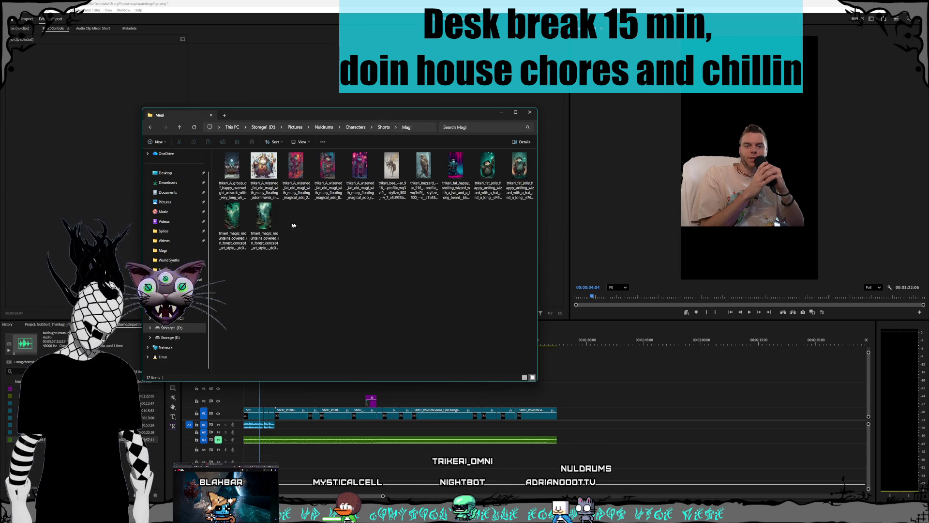
{"action": "double_click", "coordinate": [265, 215]}
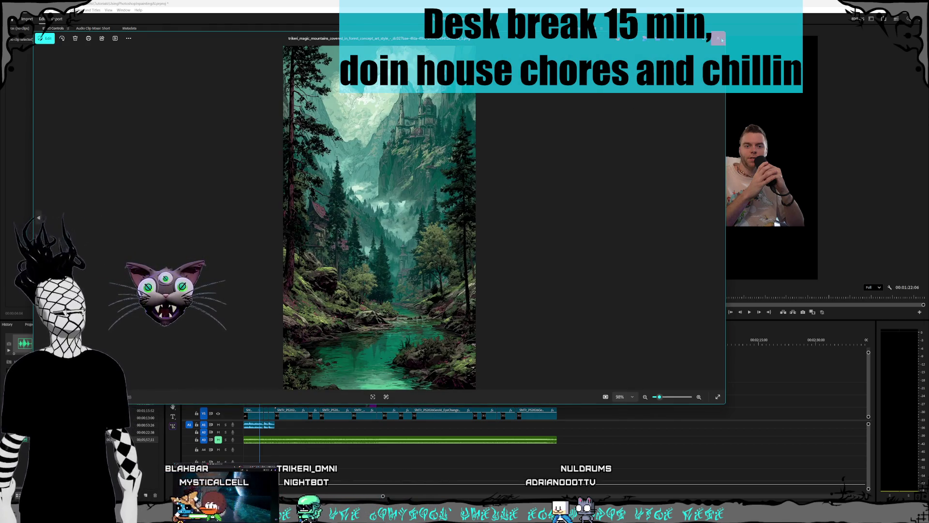
Step: Close the Photos viewer showing the castle-above-river image to return to the Magi folder
{"action": "left_click", "coordinate": [721, 39]}
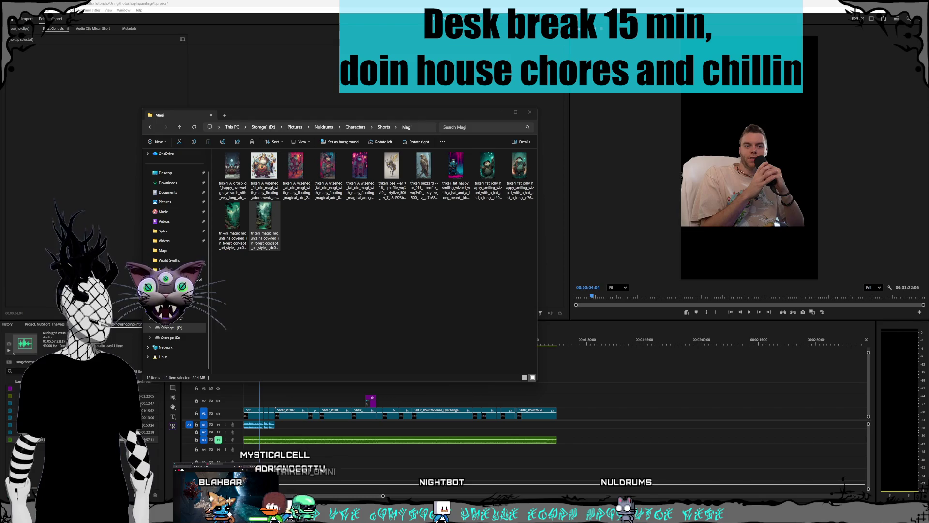
Step: Select both Magi mountain images, then open Noble Reds under Shorts and select its magic-mountains image
{"action": "left_click", "coordinate": [250, 230]}
{"action": "left_click_drag", "start_coordinate": [249, 230], "coordinate": [227, 227]}
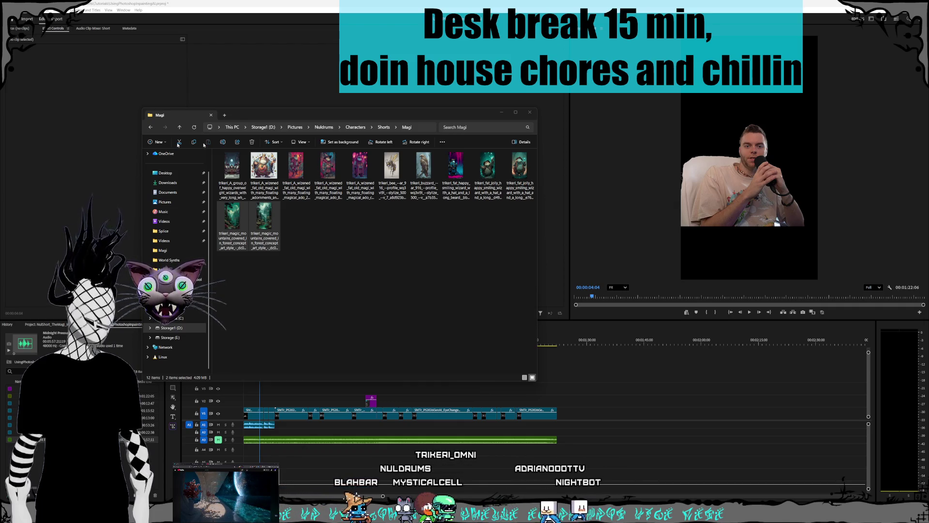
{"action": "left_click", "coordinate": [257, 227]}
{"action": "key", "text": "alt+Up"}
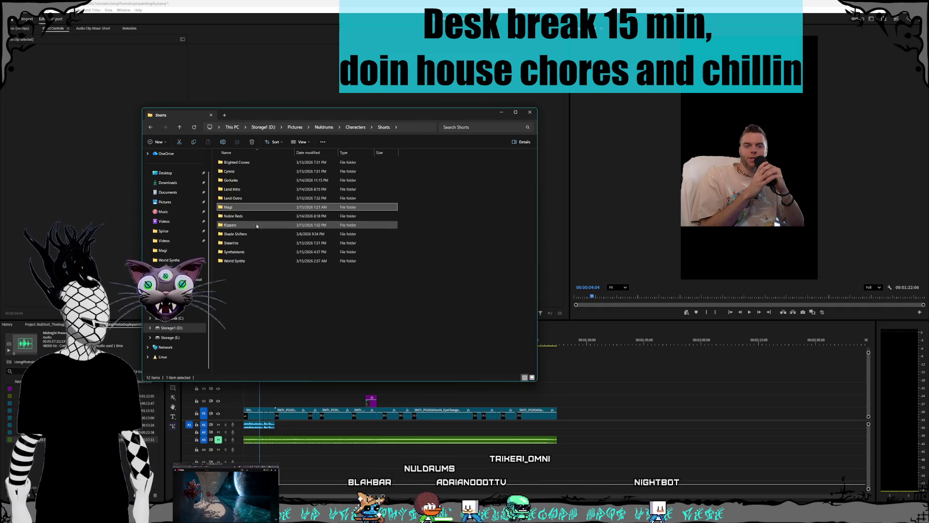
{"action": "double_click", "coordinate": [251, 215]}
{"action": "left_click", "coordinate": [344, 232]}
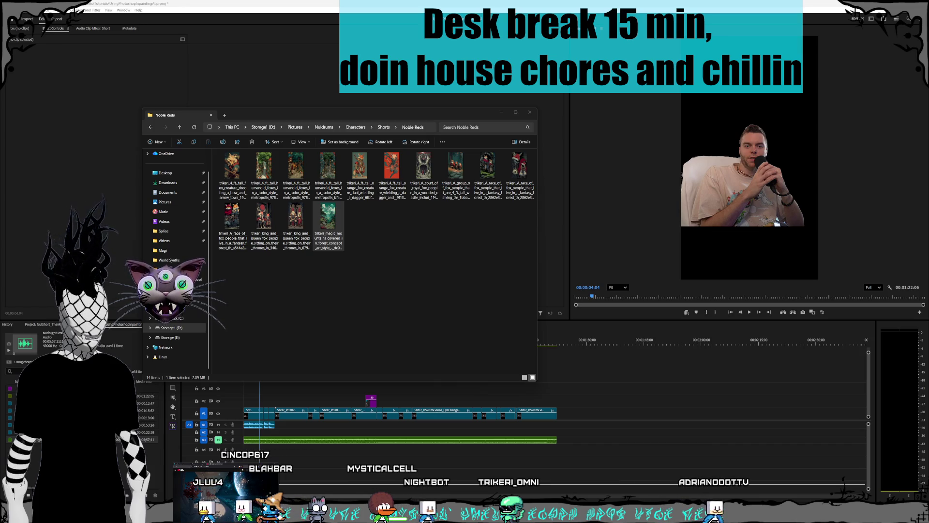
Step: Switch to the UsingPhotoshopInpainting project and clear the image selection in Noble Reds
{"action": "left_click", "coordinate": [118, 324]}
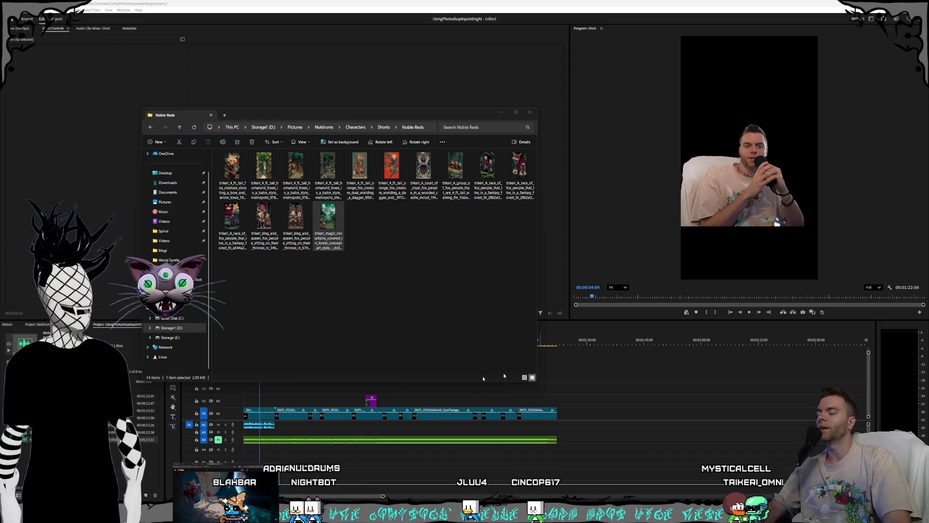
{"action": "left_click", "coordinate": [397, 298]}
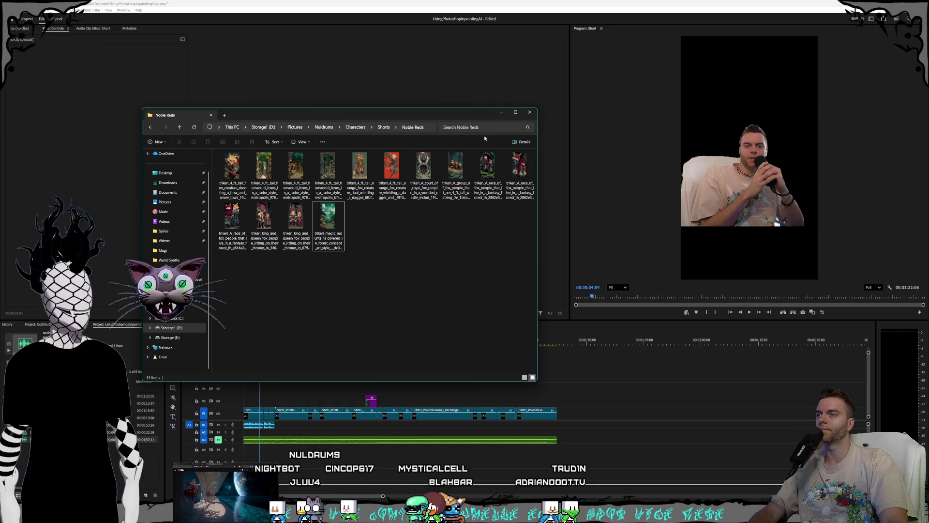
Step: Play the Short sequence, rewind to its start and replay the opening, then bring up Obsidian
{"action": "left_click", "coordinate": [344, 170]}
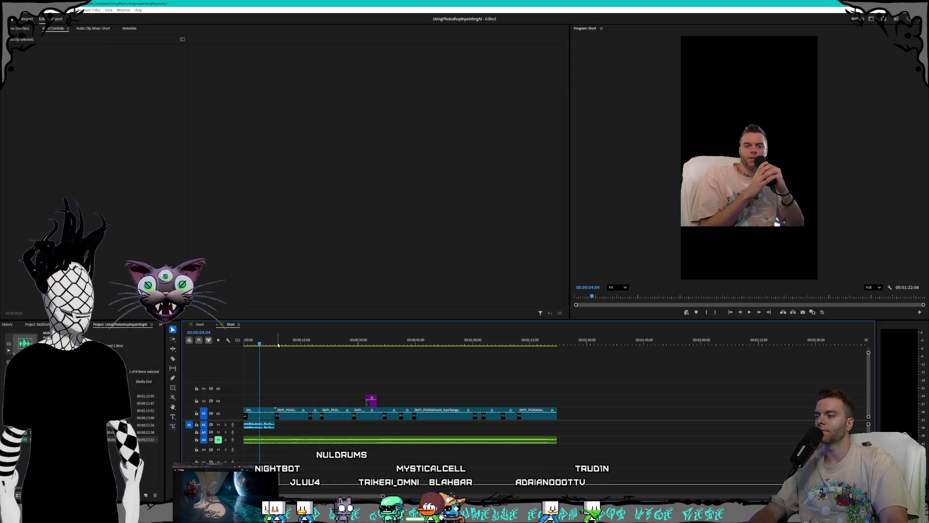
{"action": "key", "text": "space"}
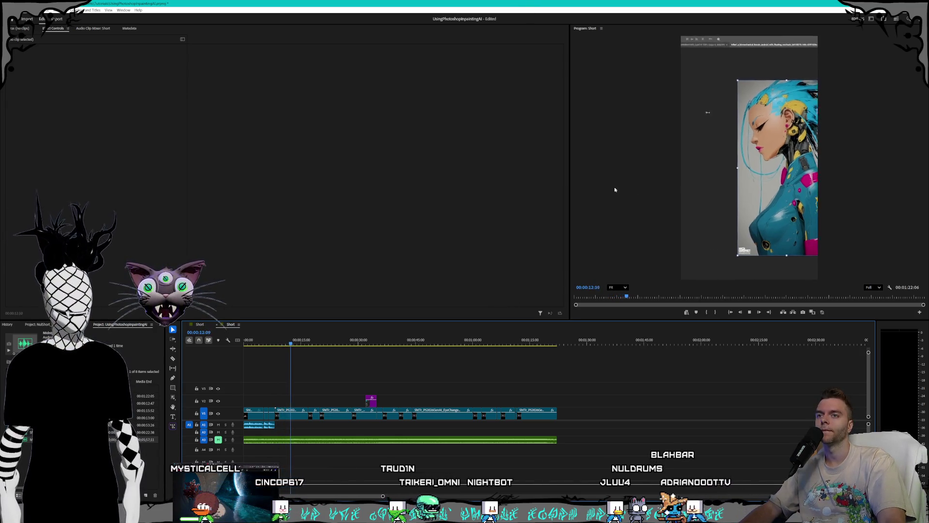
{"action": "left_click", "coordinate": [274, 344]}
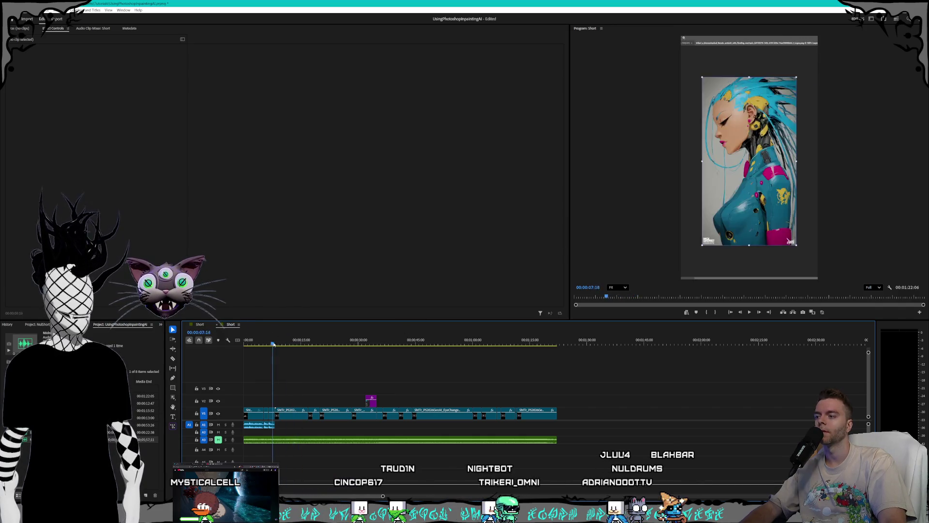
{"action": "key", "text": "Home"}
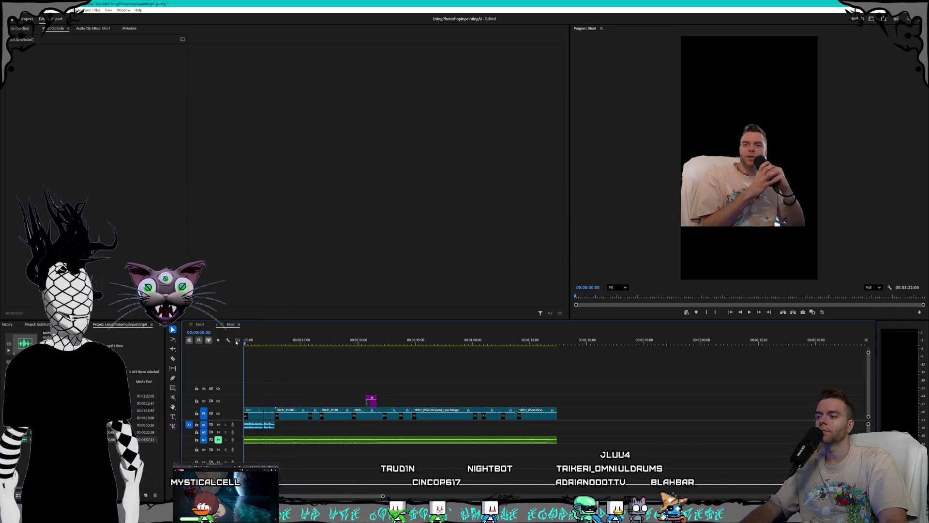
{"action": "key", "text": "space"}
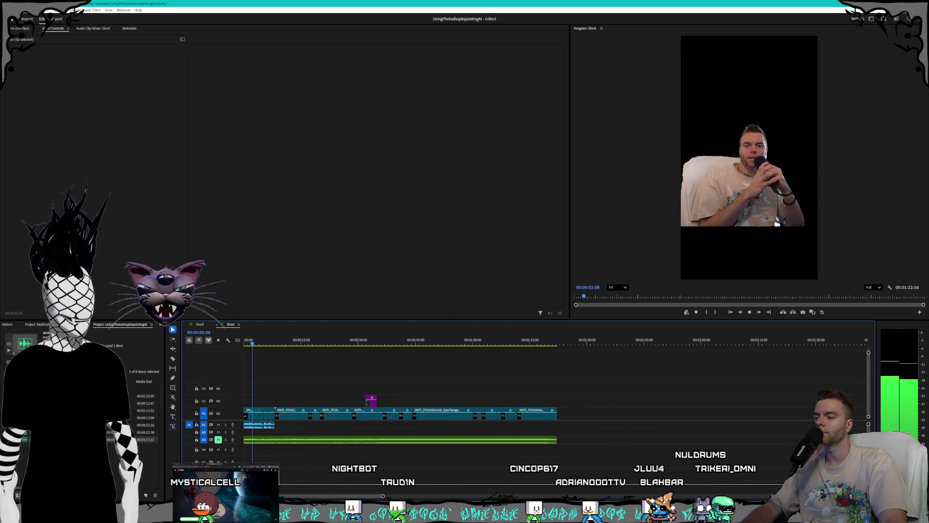
{"action": "key", "text": "space"}
{"action": "key", "text": "alt+Tab"}
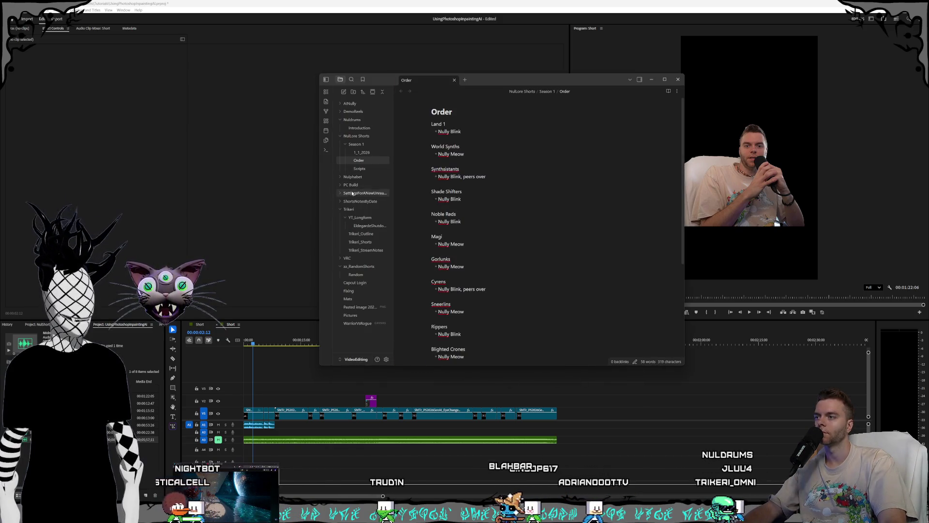
Step: Create a YT_Shorts folder and move it into Trikeri
{"action": "left_click", "coordinate": [356, 218]}
{"action": "left_click", "coordinate": [364, 233]}
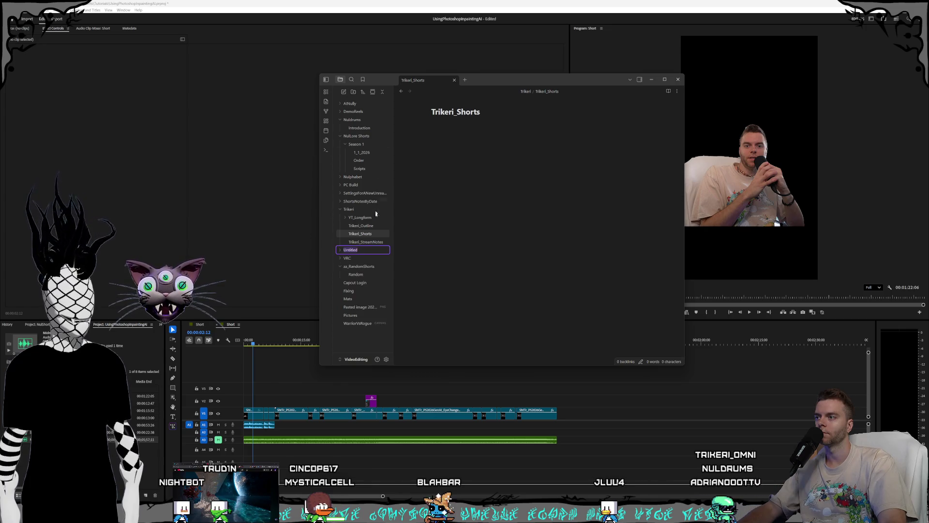
{"action": "type", "text": "YT"}
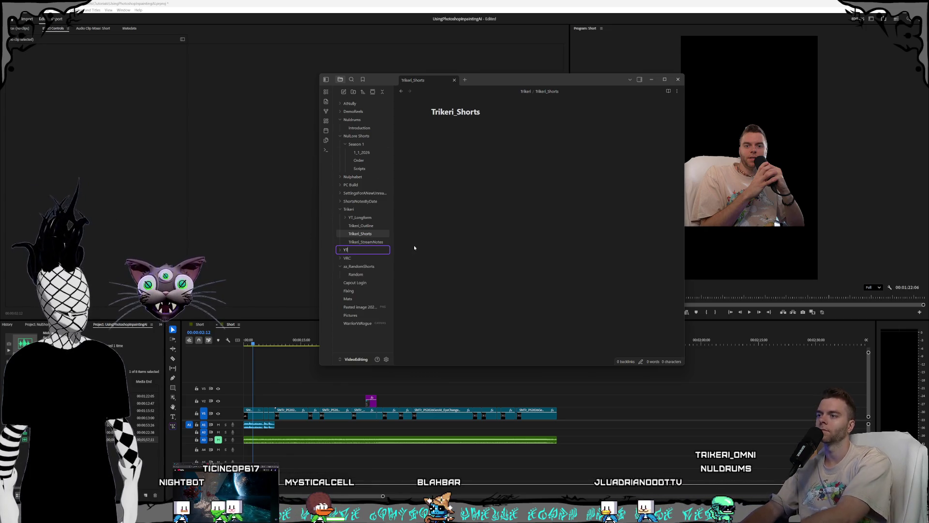
{"action": "type", "text": "_Shorts"}
{"action": "key", "text": "Return"}
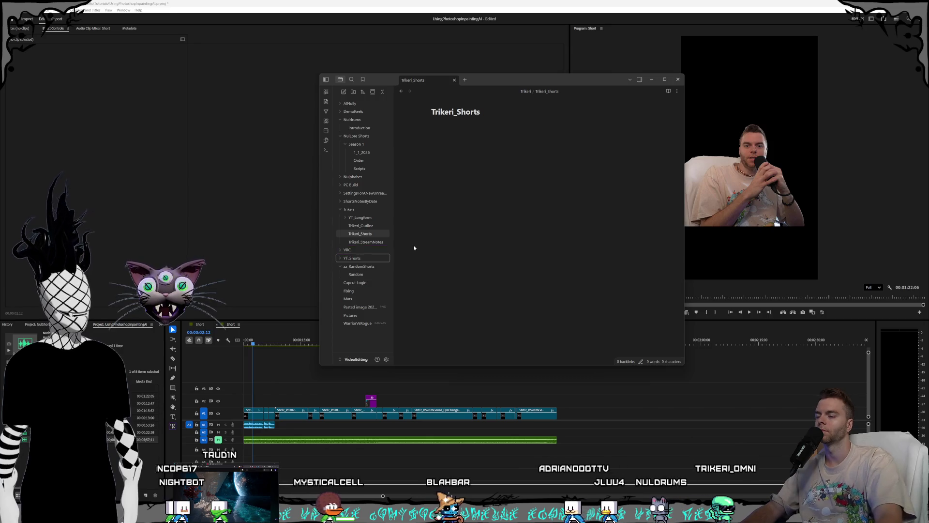
{"action": "left_click_drag", "start_coordinate": [349, 258], "coordinate": [349, 210]}
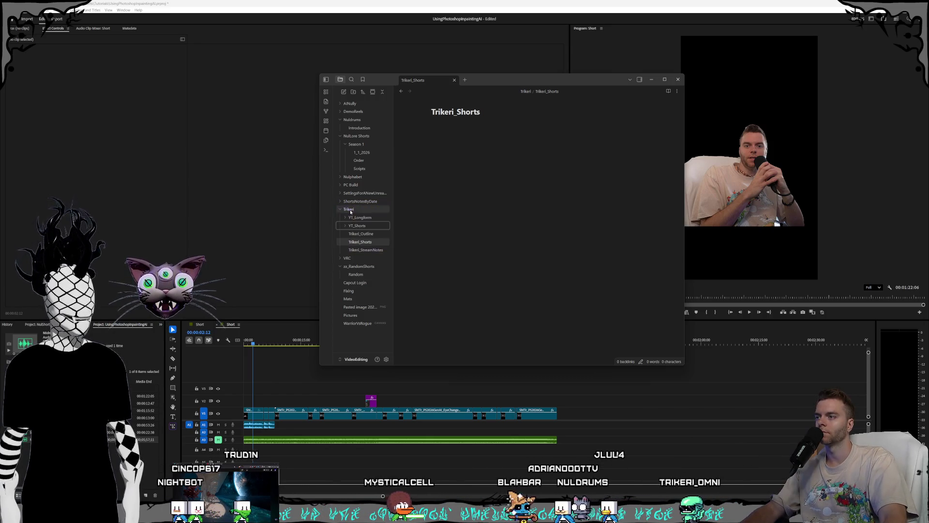
Step: Create a Tutorials folder and place it inside YT_Shorts
{"action": "left_click", "coordinate": [353, 92]}
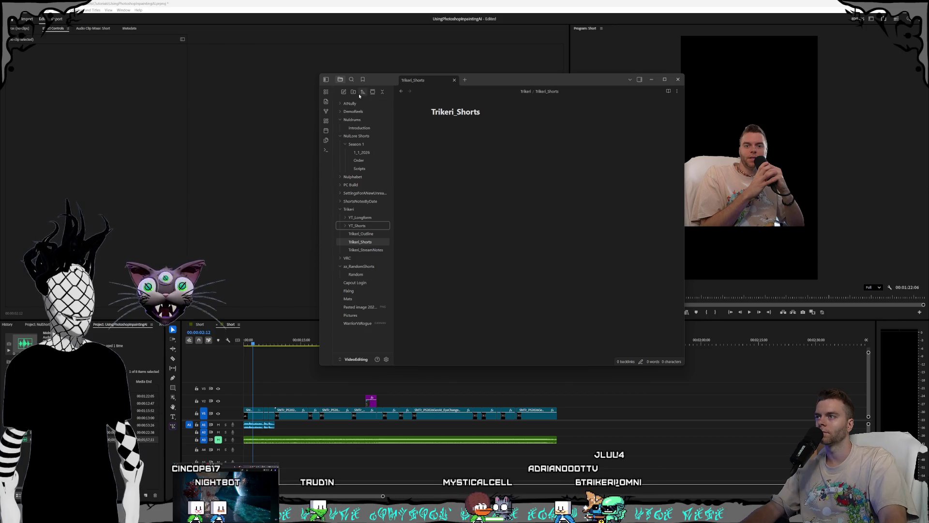
{"action": "type", "text": "T"}
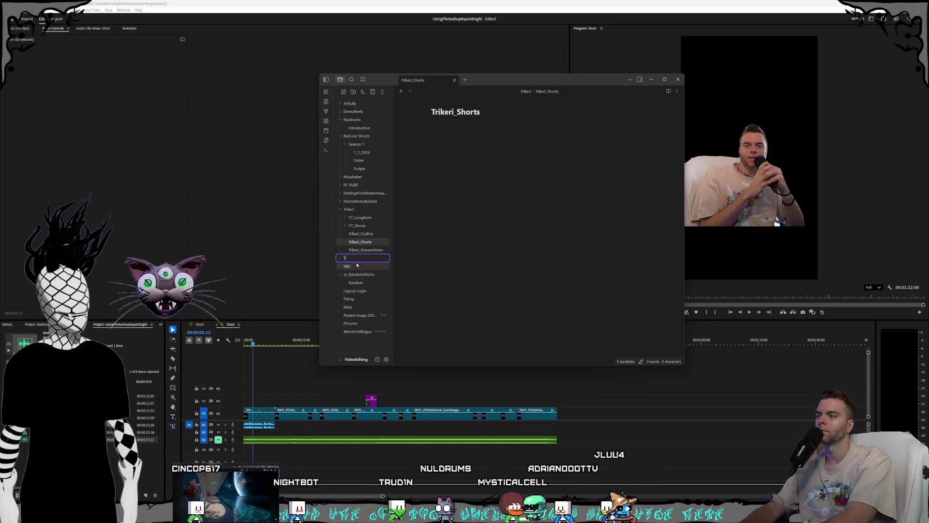
{"action": "type", "text": "utorials"}
{"action": "key", "text": "Return"}
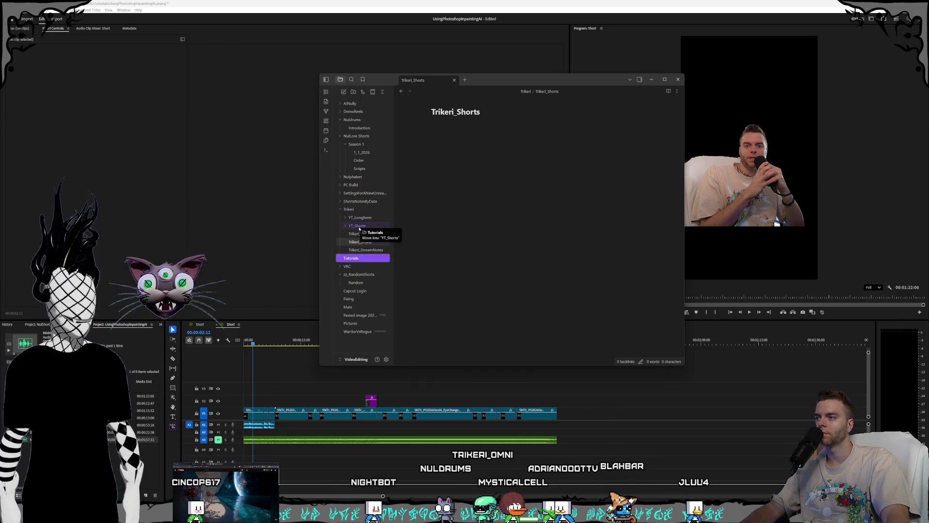
{"action": "left_click_drag", "start_coordinate": [361, 212], "coordinate": [360, 218]}
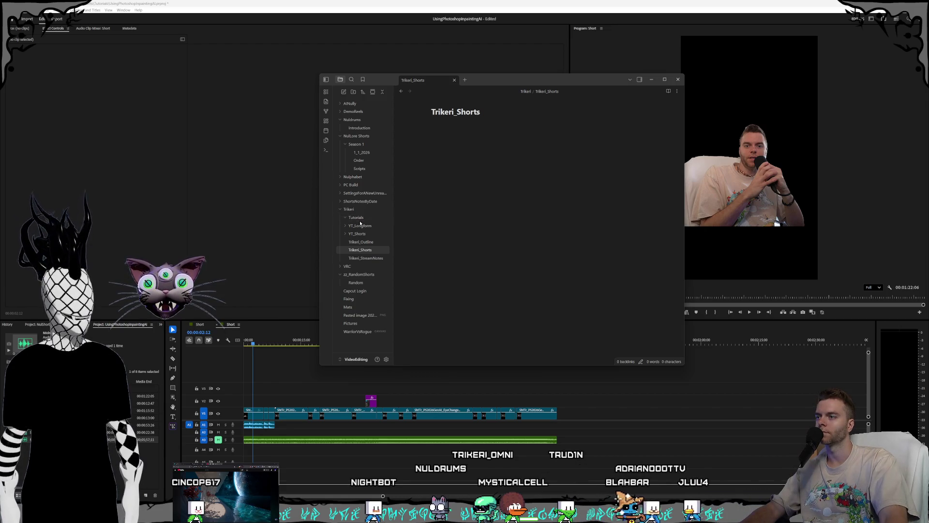
{"action": "left_click_drag", "start_coordinate": [360, 217], "coordinate": [356, 234]}
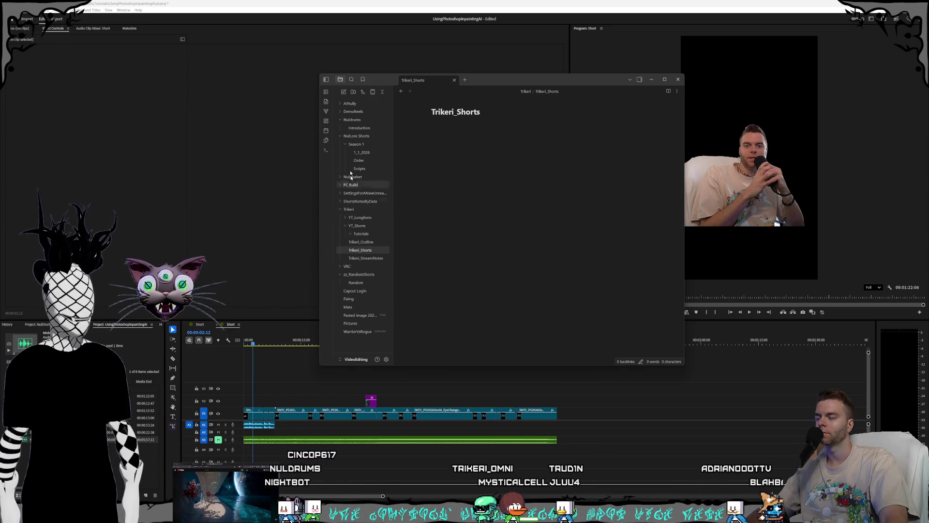
Step: Rename the Trikeri_Shorts note inside Tutorials to Photoshop GenAI
{"action": "left_click", "coordinate": [361, 234]}
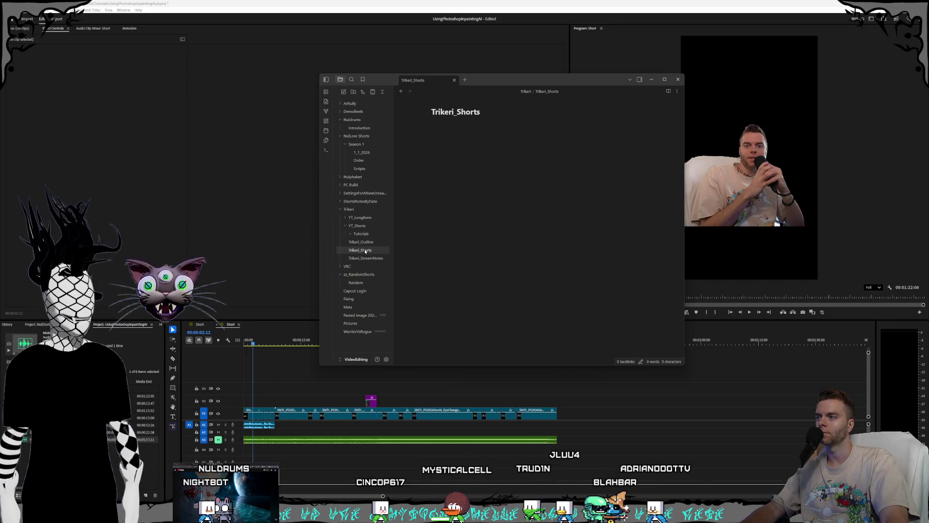
{"action": "left_click", "coordinate": [365, 242]}
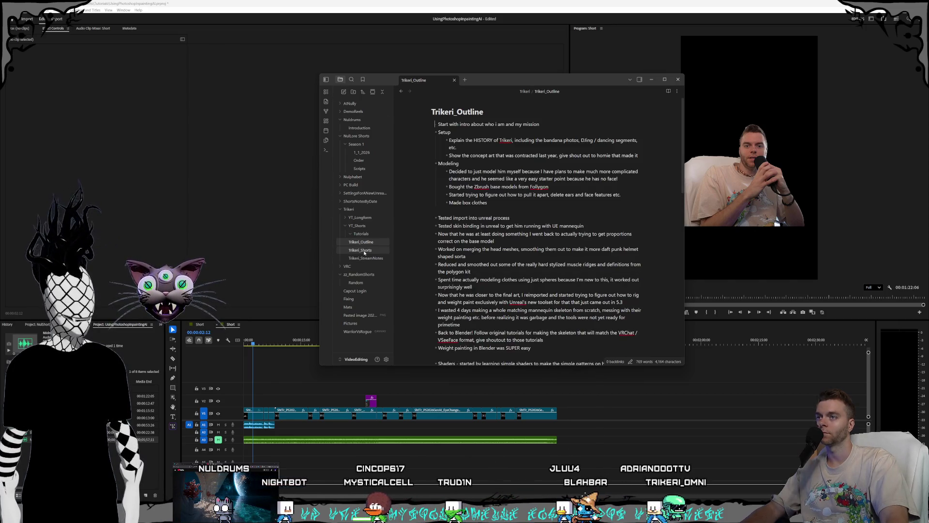
{"action": "left_click", "coordinate": [365, 251]}
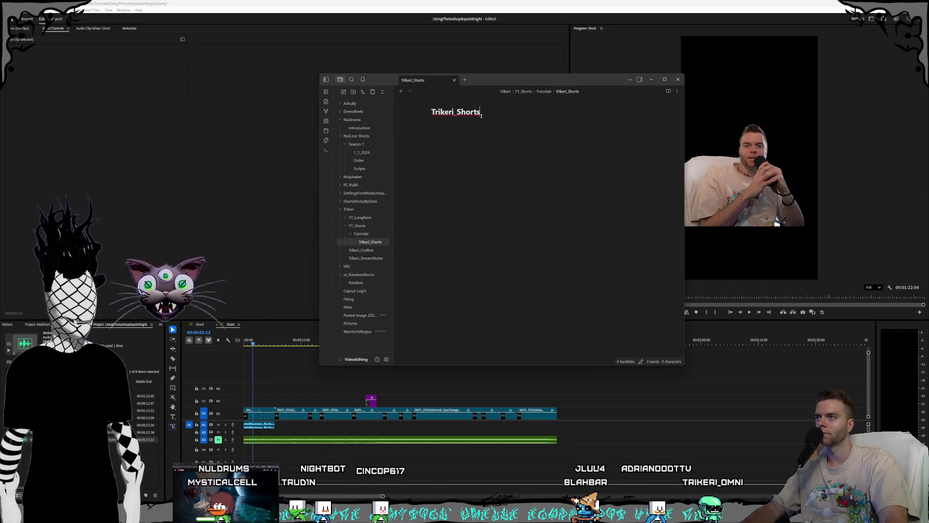
{"action": "key", "text": "BackSpace"}
{"action": "type", "text": "_"}
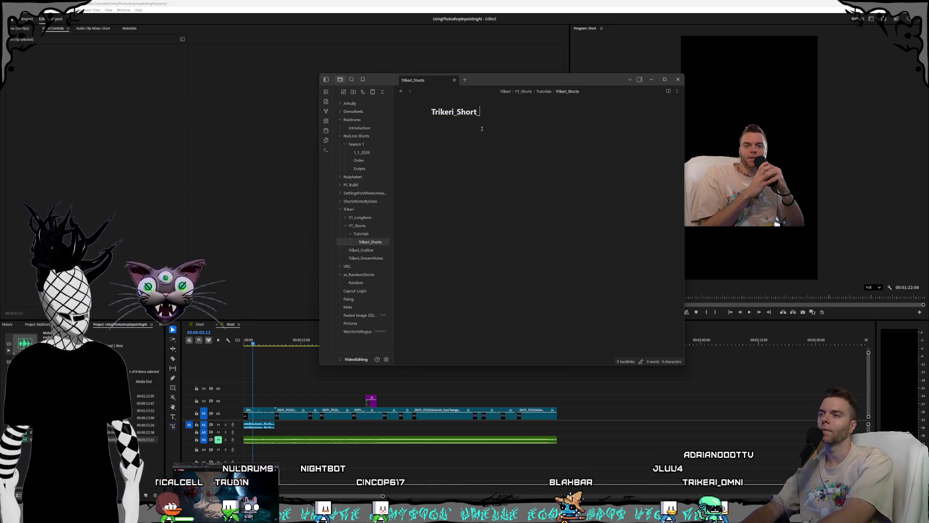
{"action": "key", "text": "BackSpace"}
{"action": "key", "text": "BackSpace"}
{"action": "key", "text": "BackSpace"}
{"action": "key", "text": "BackSpace"}
{"action": "key", "text": "BackSpace"}
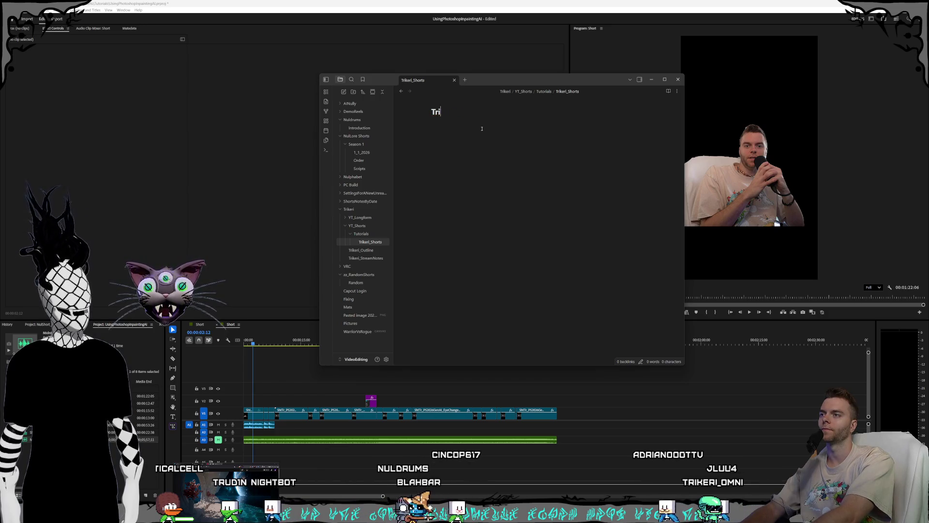
{"action": "type", "text": "Photoshop Gen"}
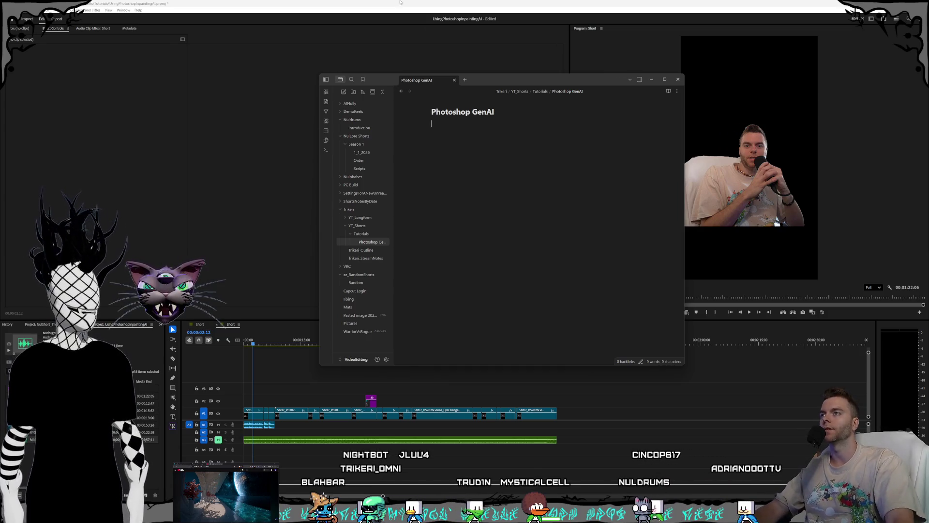
{"action": "left_click", "coordinate": [275, 413]}
Step: Replay the Short from the start in Premiere, then return to the Photoshop GenAI note
{"action": "key", "text": "Home"}
{"action": "left_click", "coordinate": [748, 314]}
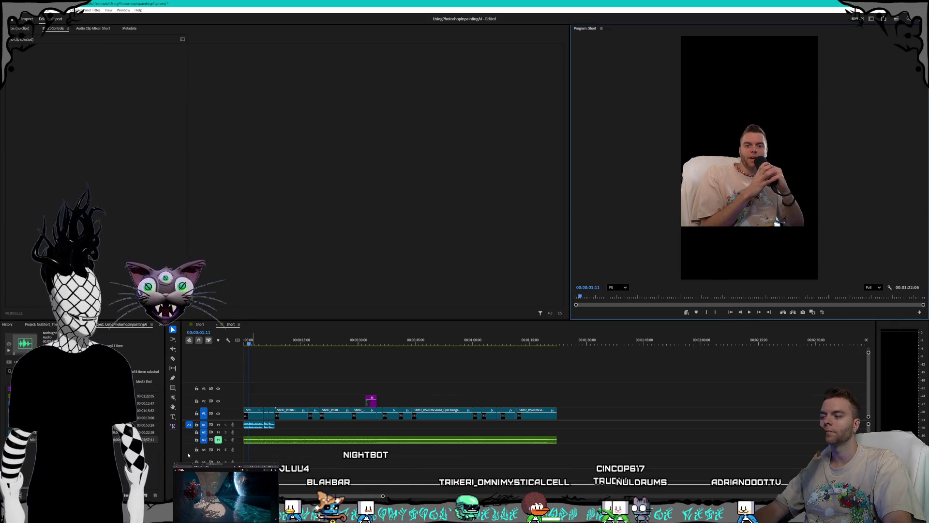
{"action": "key", "text": "alt+Tab"}
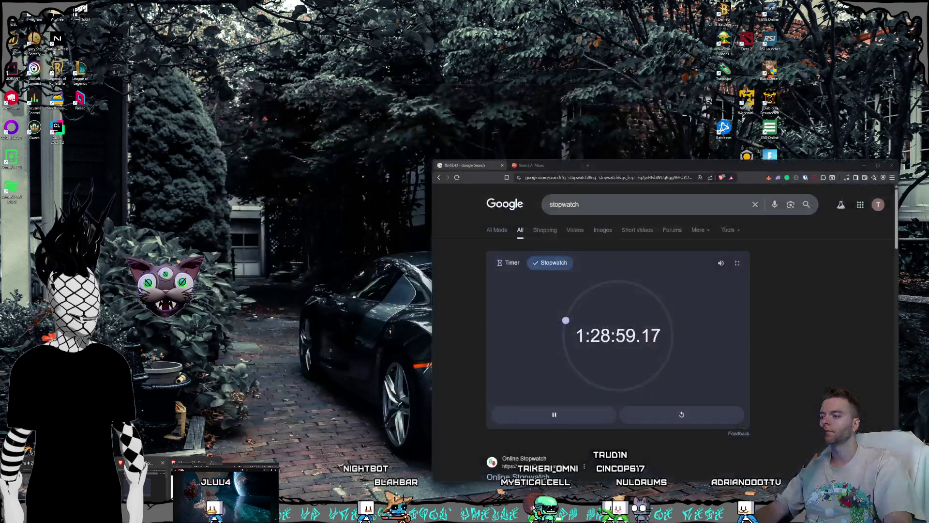
{"action": "key", "text": "alt+Tab"}
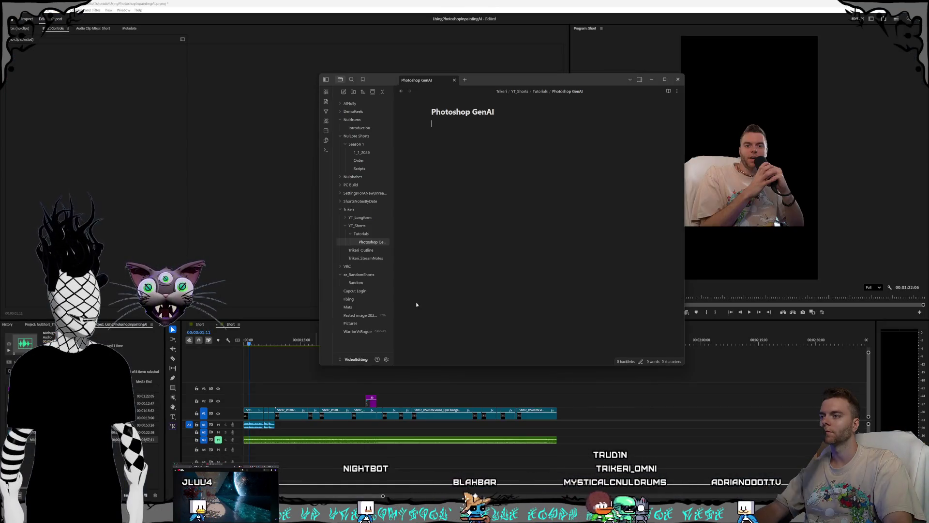
Step: Write the intro line "Here's how to use Generative AI in Photoshop 26, effectively and cost efficiently"
{"action": "type", "text": "Here's how to use Generative AI in Photoshop 2026"}
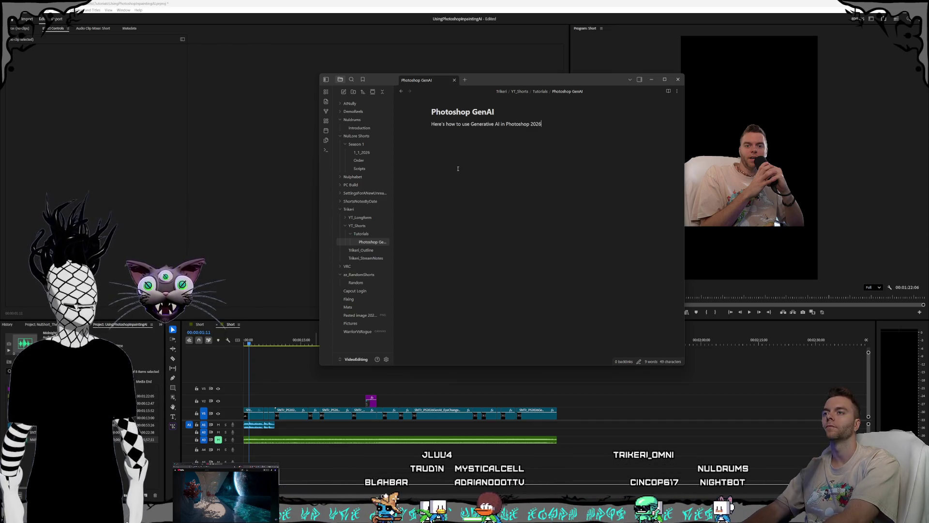
{"action": "type", "text": ","}
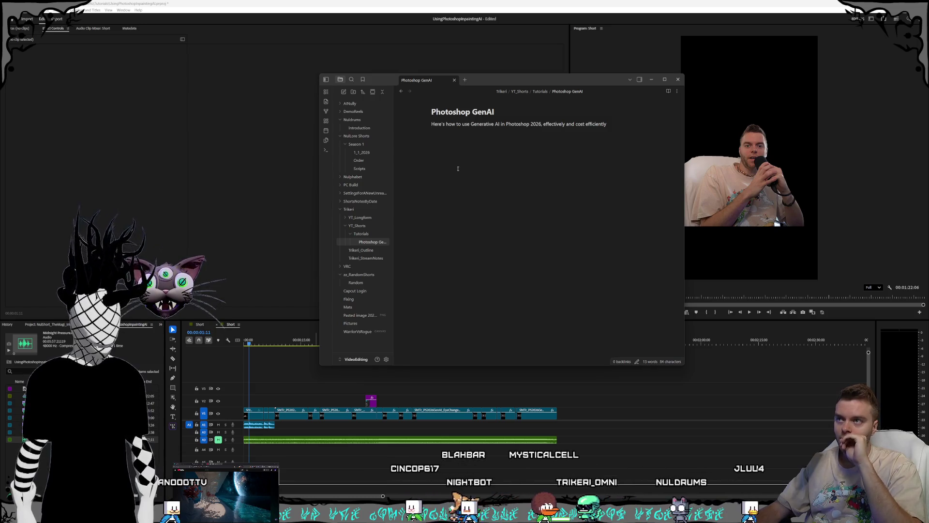
{"action": "left_click", "coordinate": [536, 123]}
{"action": "key", "text": "BackSpace"}
{"action": "key", "text": "BackSpace"}
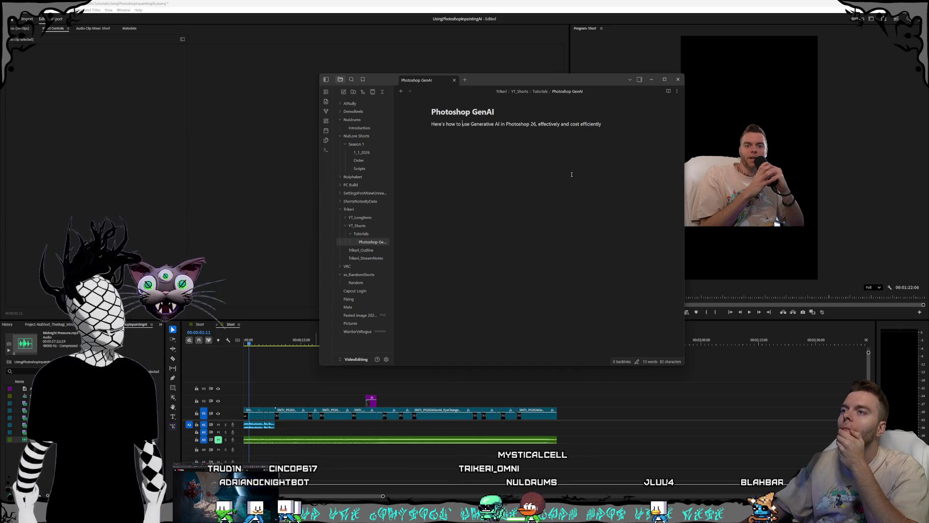
{"action": "key", "text": "Return"}
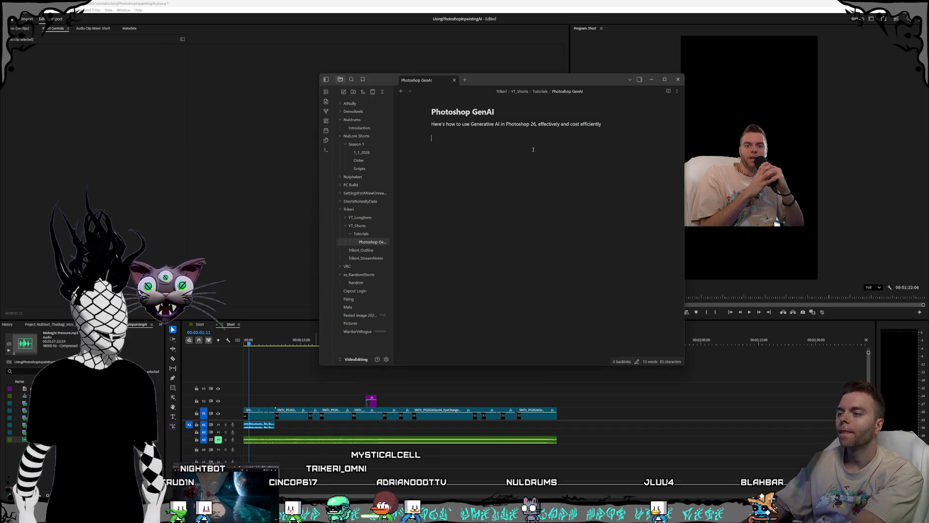
{"action": "left_click", "coordinate": [736, 317]}
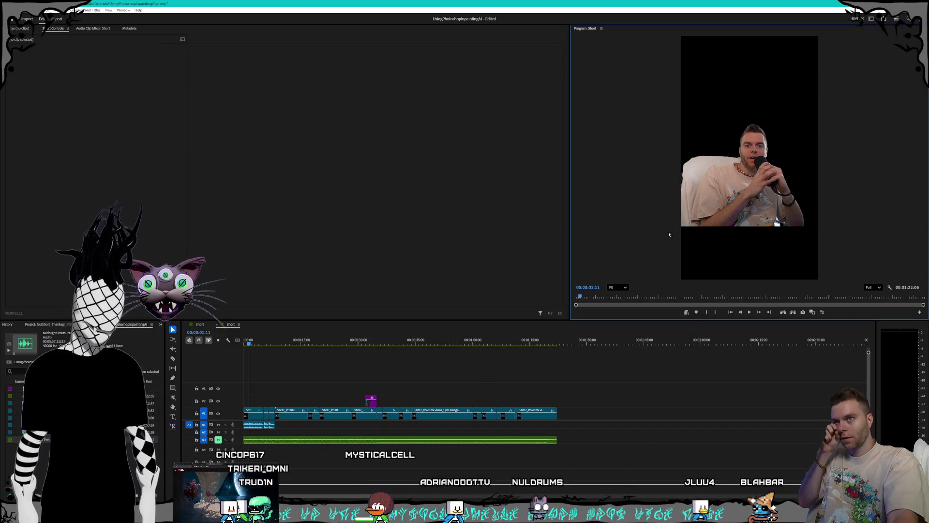
Step: Play the Short up to 00:00:30:07, then scrub back to the android artwork shot near 8 seconds
{"action": "left_click", "coordinate": [751, 315]}
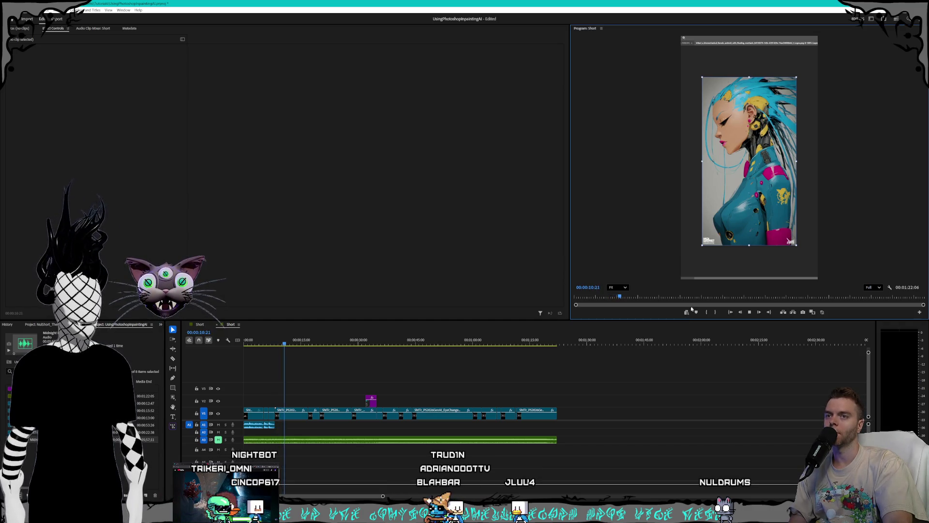
{"action": "left_click", "coordinate": [277, 344]}
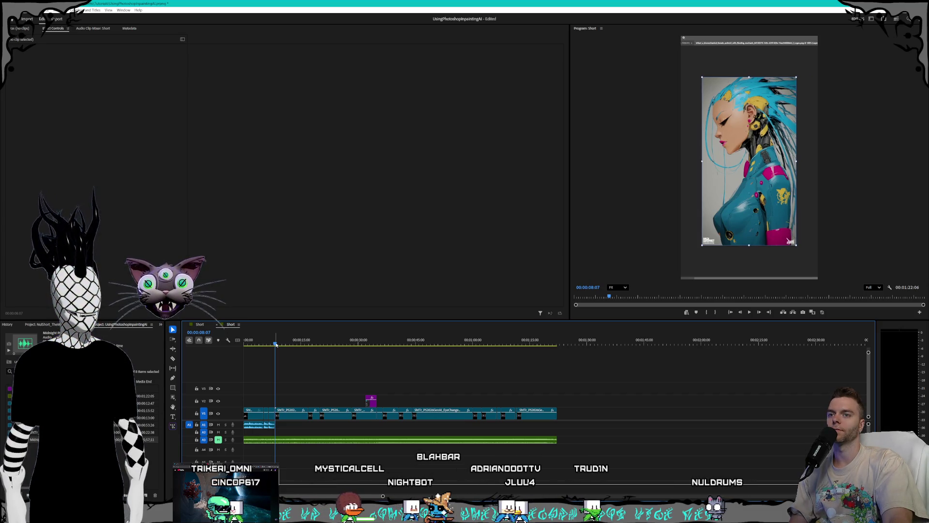
{"action": "left_click", "coordinate": [749, 312]}
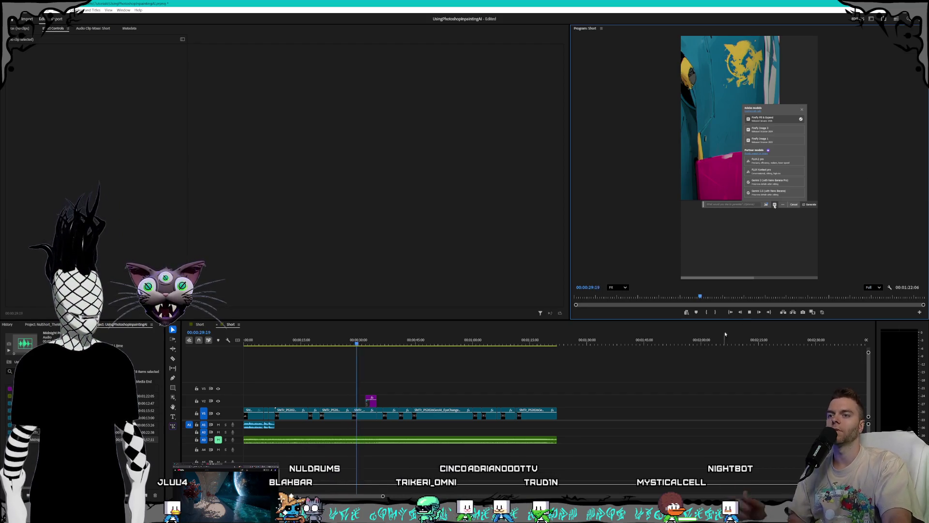
{"action": "key", "text": "space"}
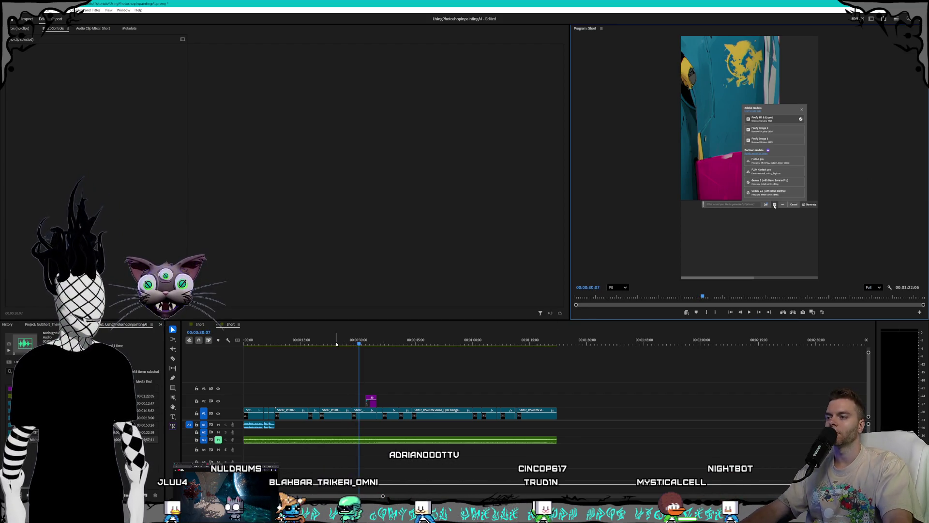
{"action": "left_click", "coordinate": [275, 342]}
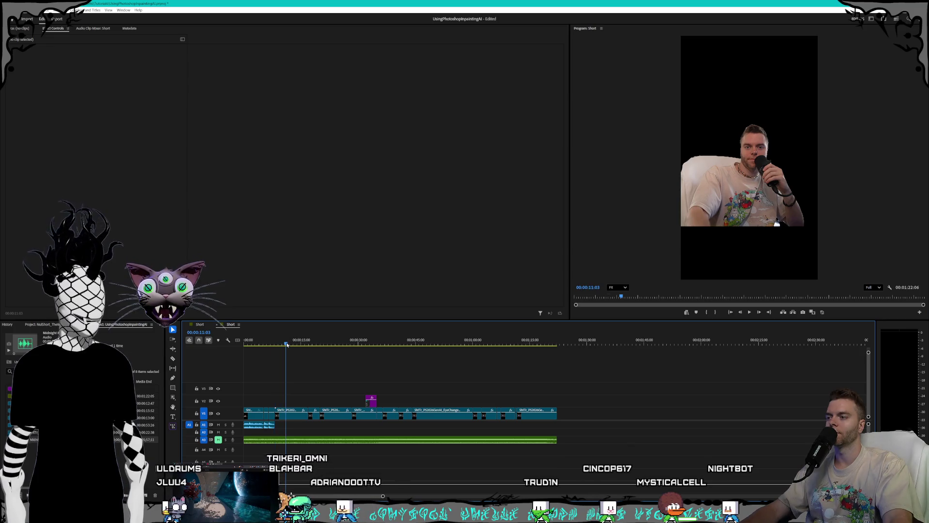
{"action": "left_click_drag", "start_coordinate": [286, 344], "coordinate": [280, 345]}
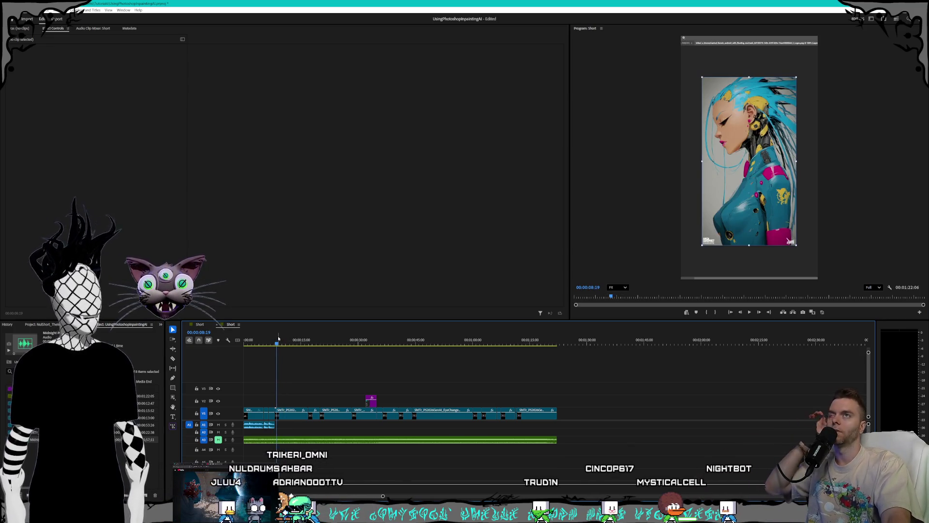
Step: Rewind the Short to 00:00:00:00 and bring the Photoshop GenAI note to the front
{"action": "key", "text": "alt+Tab"}
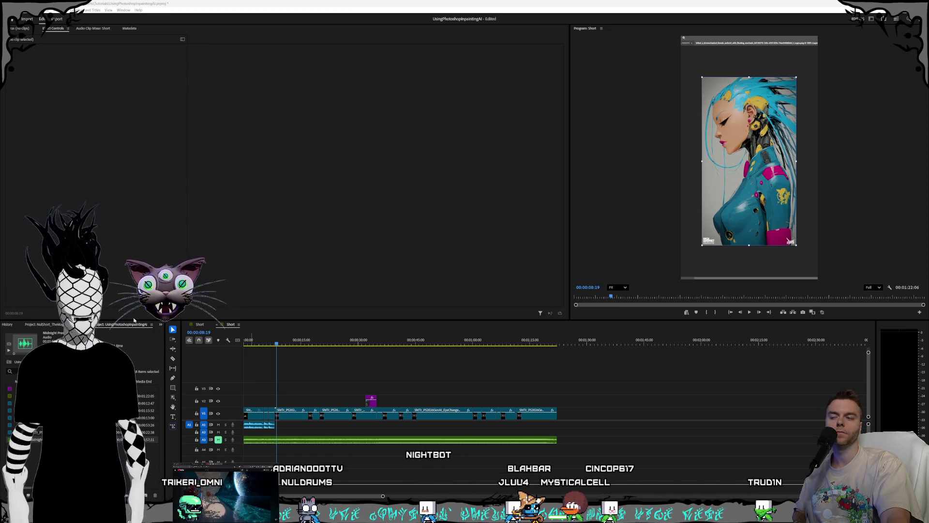
{"action": "key", "text": "alt+Tab"}
{"action": "key", "text": "Home"}
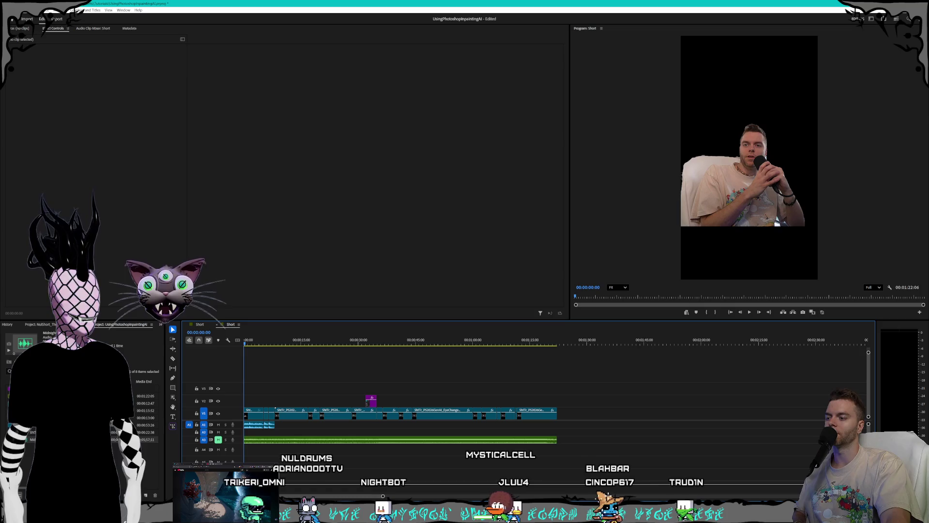
{"action": "key", "text": "alt+Tab"}
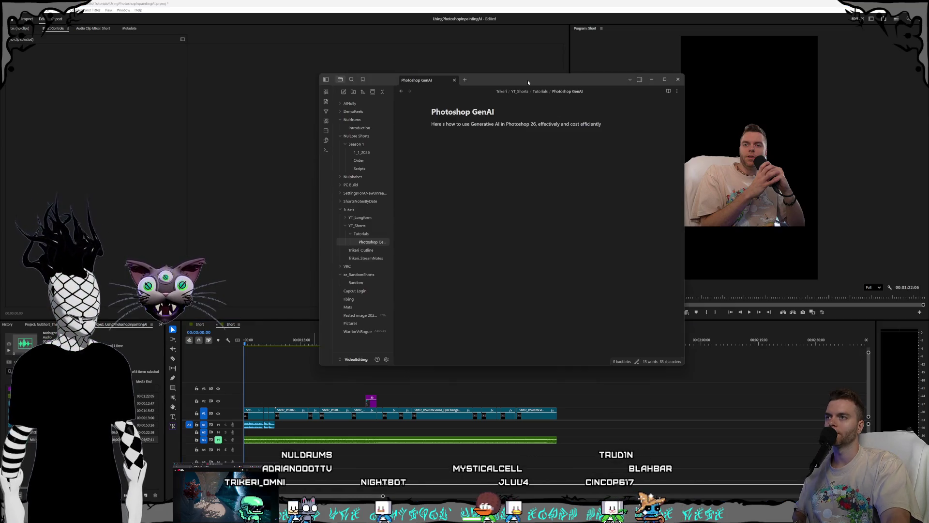
Step: Write that the Midjourney image has two logos with some kind of gradient, fixing typos
{"action": "left_click_drag", "start_coordinate": [528, 82], "coordinate": [413, 51]}
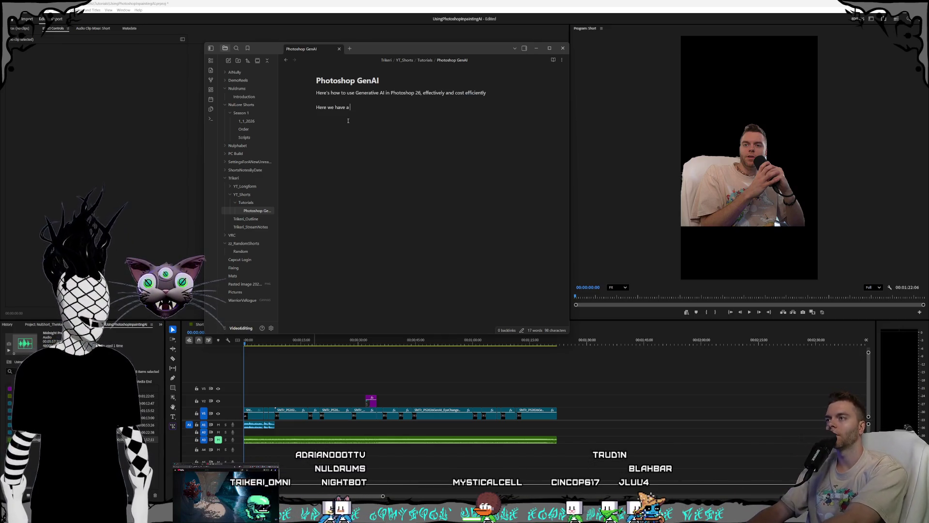
{"action": "type", "text": "Here we have a mid"}
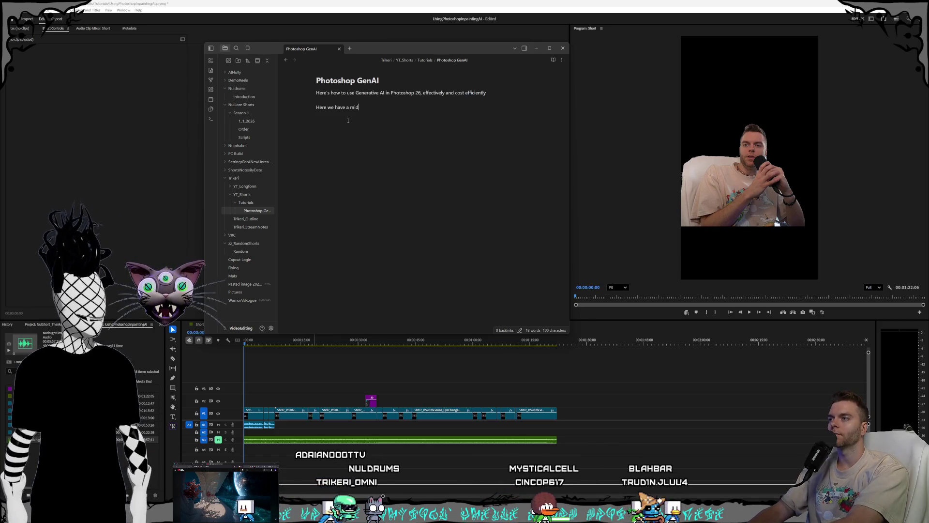
{"action": "type", "text": "journey image "}
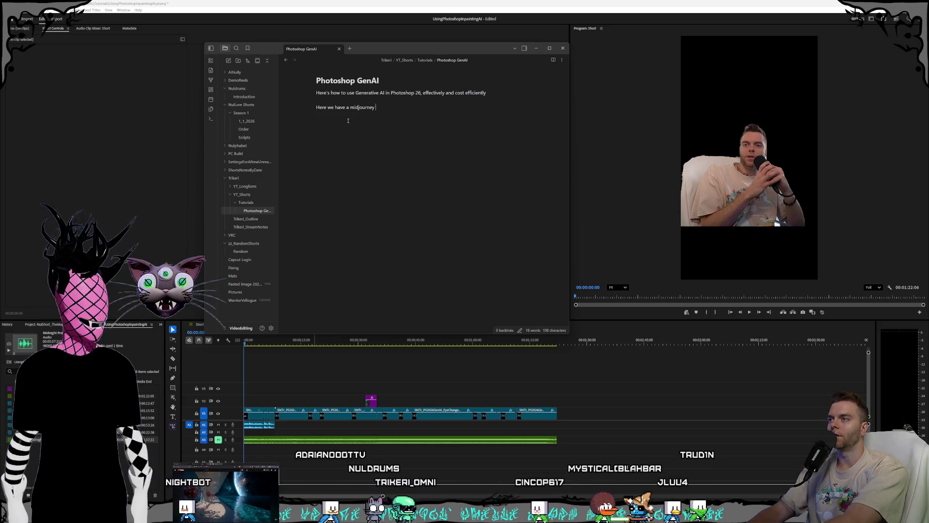
{"action": "type", "text": "with two label"}
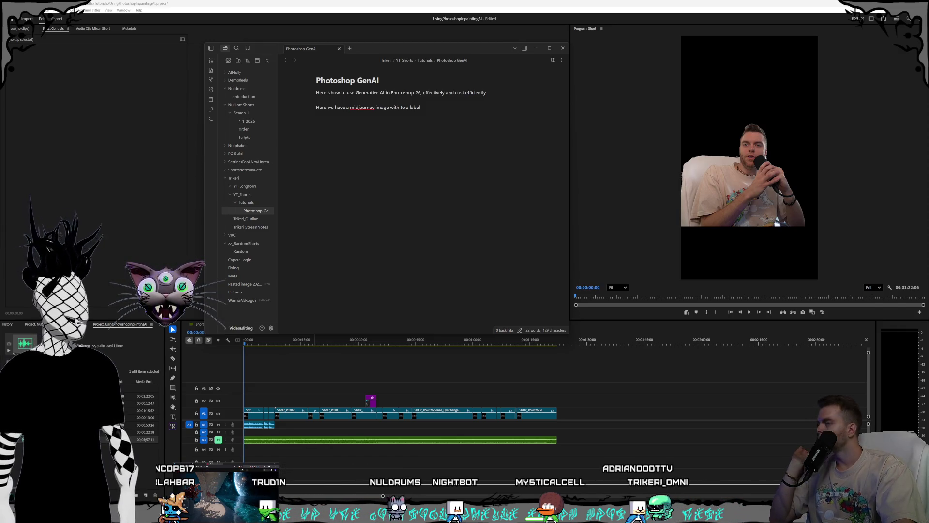
{"action": "left_click", "coordinate": [426, 124]}
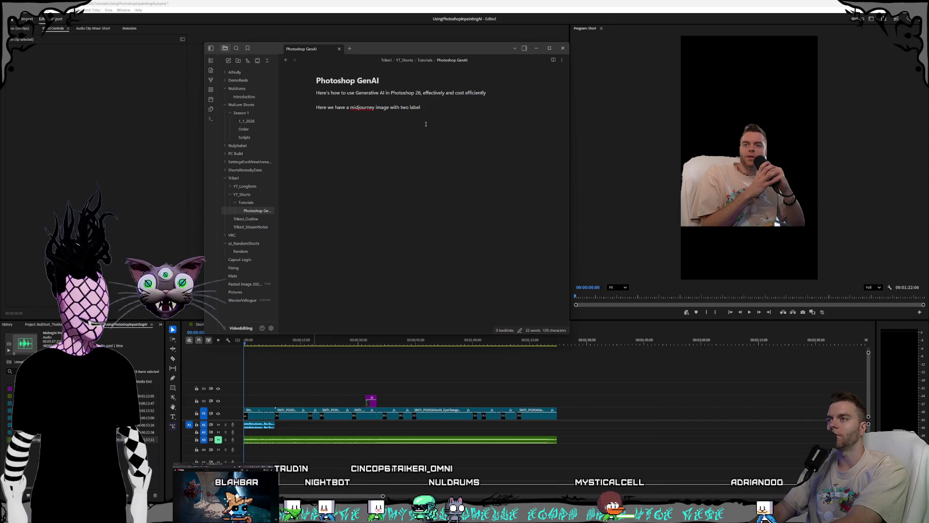
{"action": "key", "text": "BackSpace"}
{"action": "key", "text": "BackSpace"}
{"action": "key", "text": "BackSpace"}
{"action": "type", "text": "ogos we want to remove but they have"}
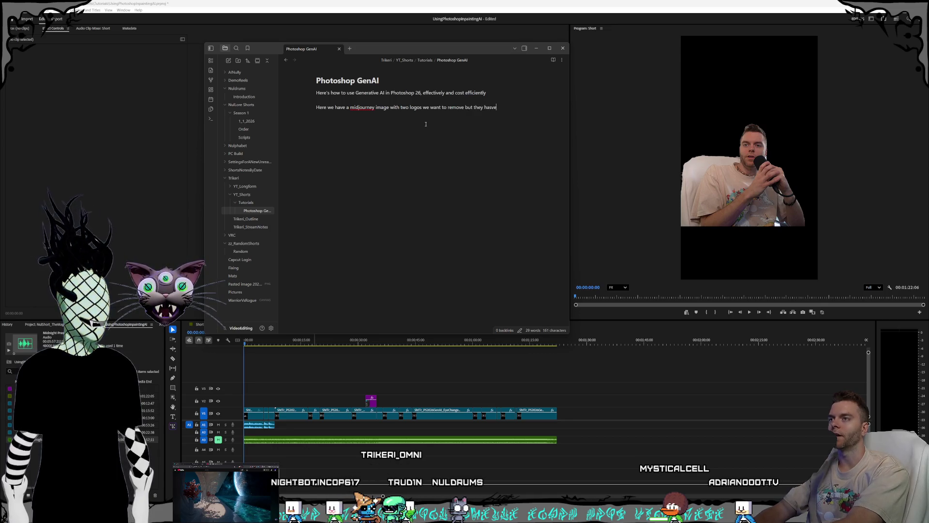
{"action": "key", "text": "BackSpace"}
{"action": "key", "text": "BackSpace"}
{"action": "key", "text": "BackSpace"}
{"action": "type", "text": "ve some kid"}
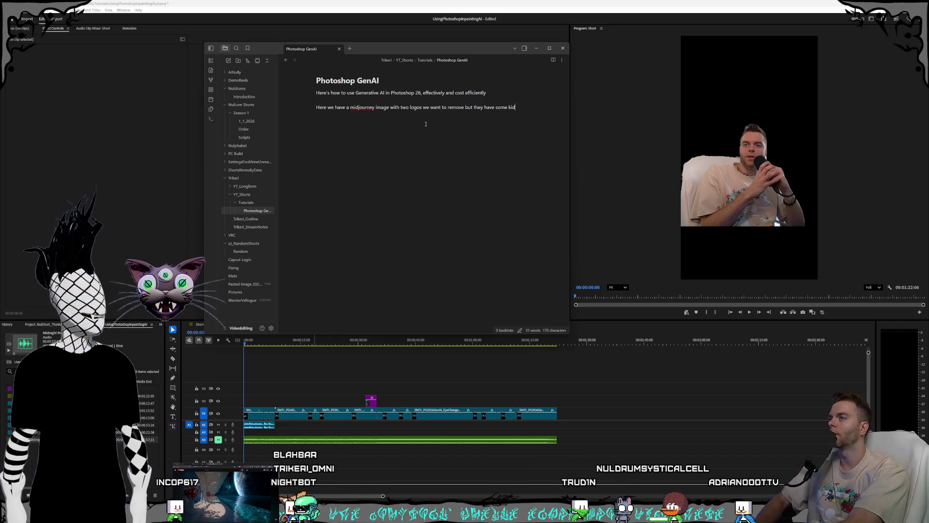
{"action": "key", "text": "BackSpace"}
{"action": "key", "text": "BackSpace"}
{"action": "type", "text": "nd of gradient or detail"}
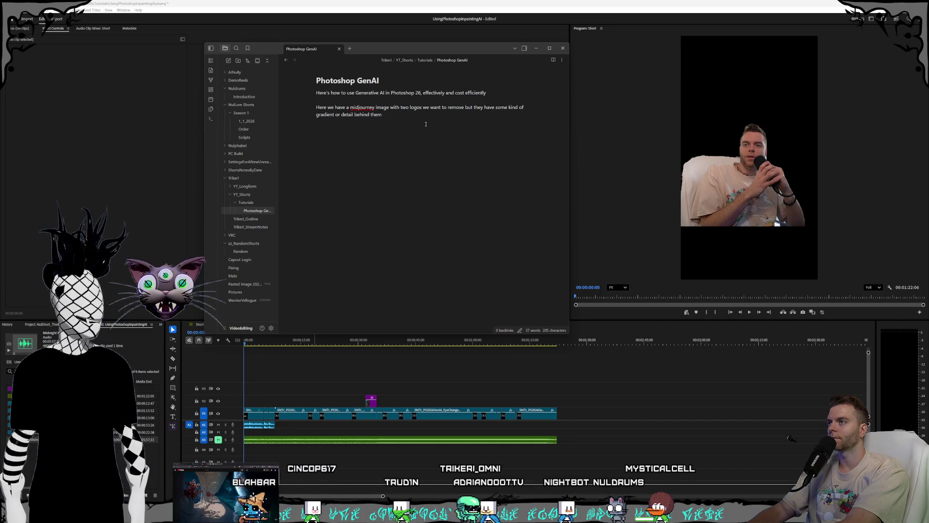
Step: Add 'behind them, we're going to do a technique called "inpainting"', moving the inpainting clause to its own line
{"action": "type", "text": "behind them, we'"}
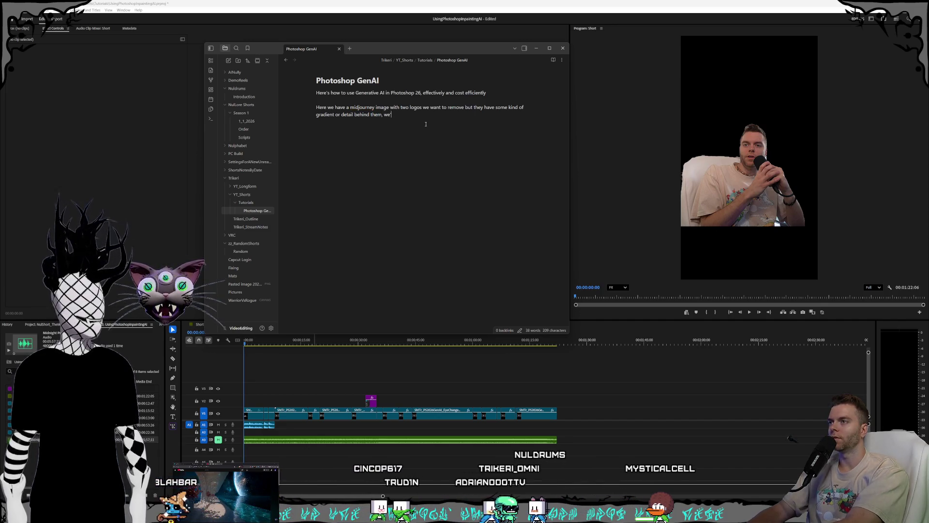
{"action": "type", "text": "re going to do"}
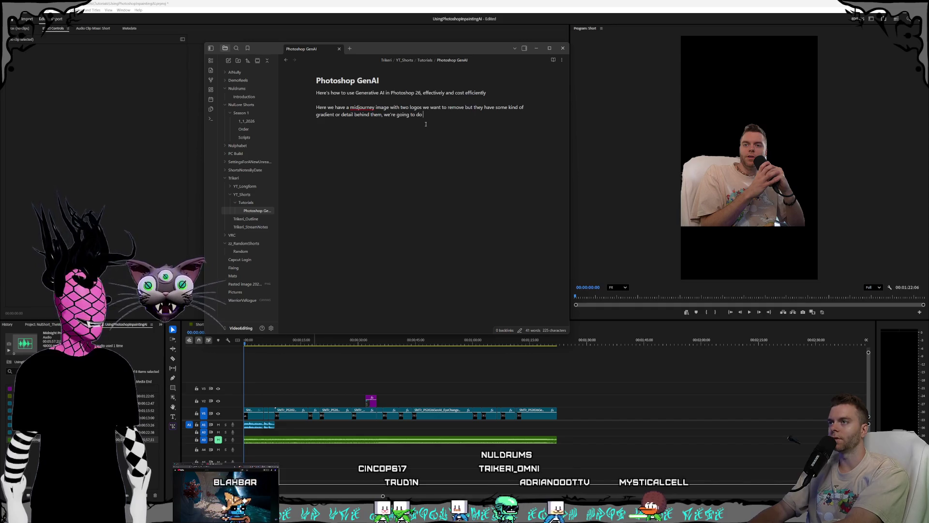
{"action": "type", "text": " a technique called"}
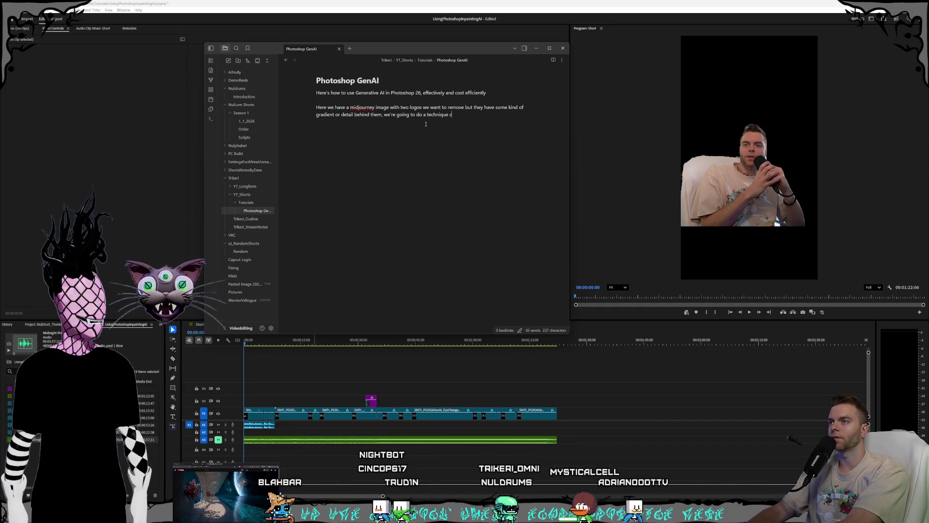
{"action": "type", "text": " \"inpainting\""}
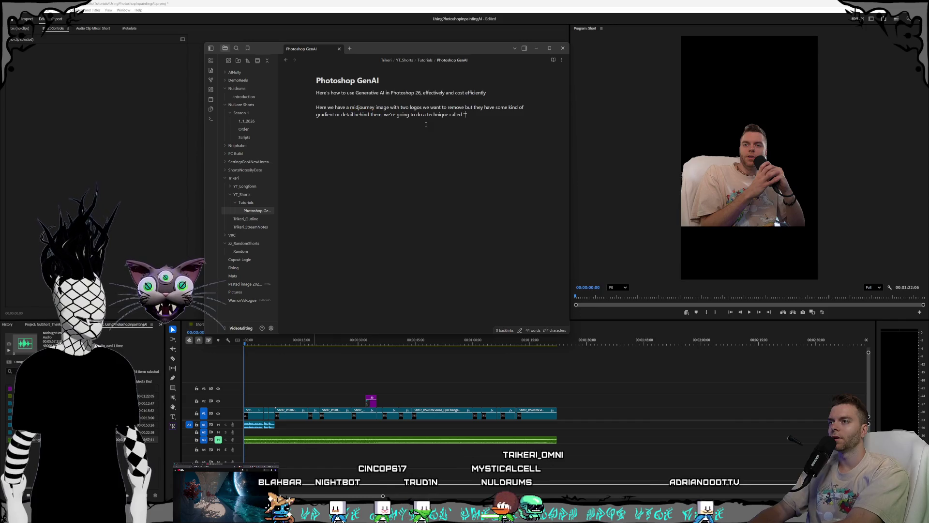
{"action": "left_click", "coordinate": [384, 115]}
{"action": "key", "text": "Return"}
{"action": "left_click", "coordinate": [438, 118]}
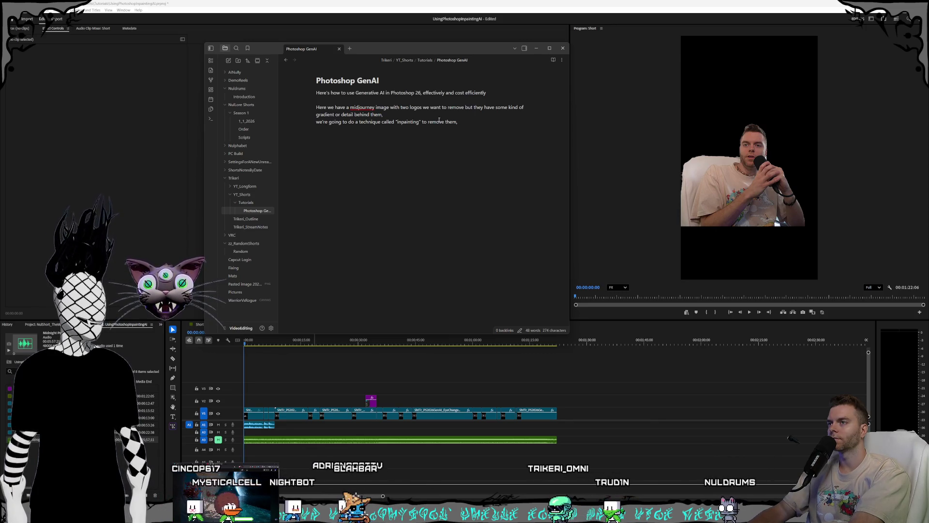
Step: Add script lines for picking the lasso tool and selecting the area around the logo
{"action": "type", "text": "first we need to swit"}
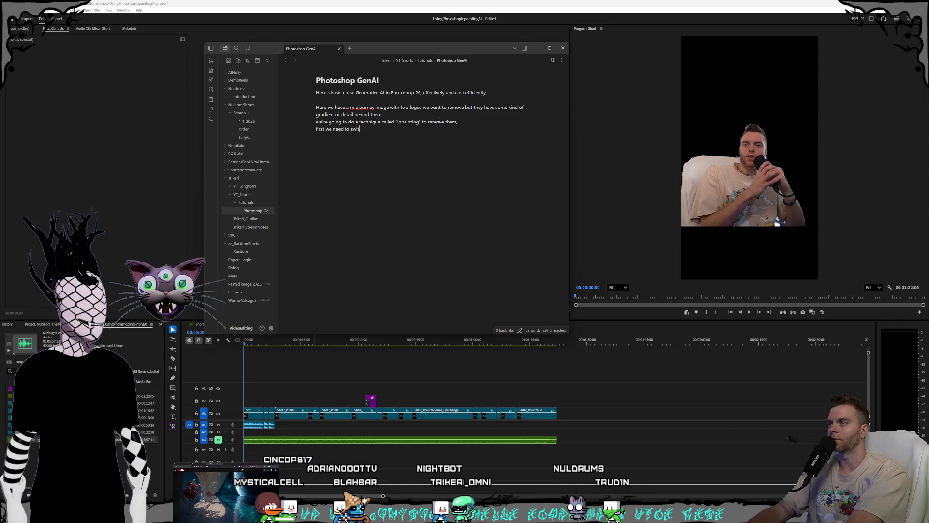
{"action": "type", "text": " lasso"}
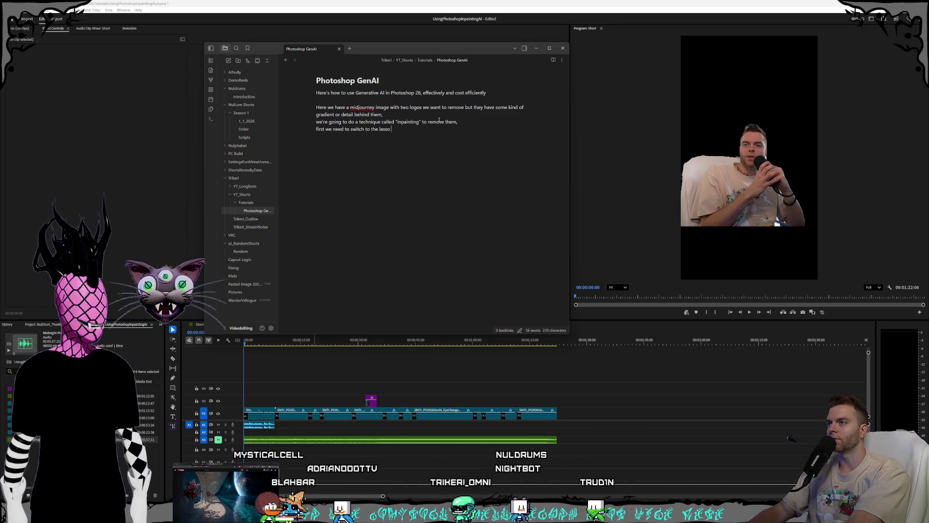
{"action": "type", "text": ","}
{"action": "key", "text": "Return"}
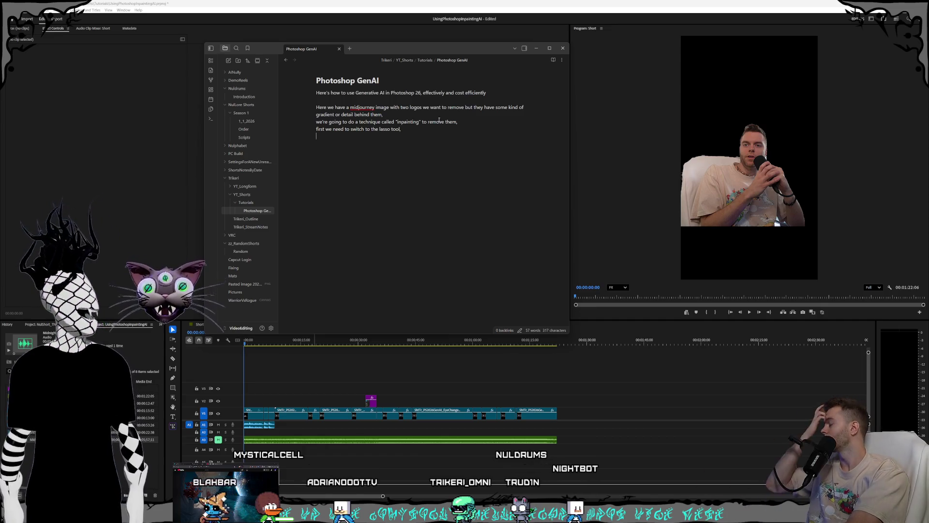
{"action": "type", "text": "dra"}
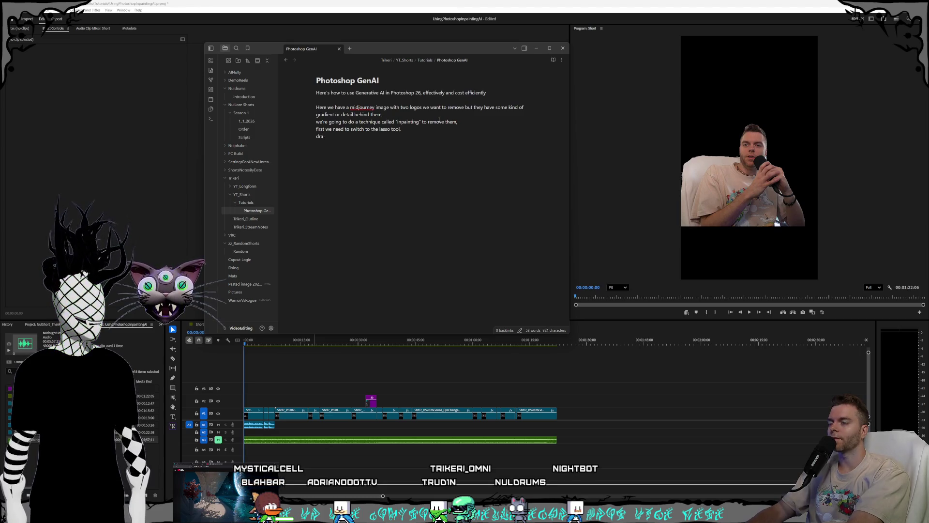
{"action": "key", "text": "BackSpace"}
{"action": "type", "text": "s"}
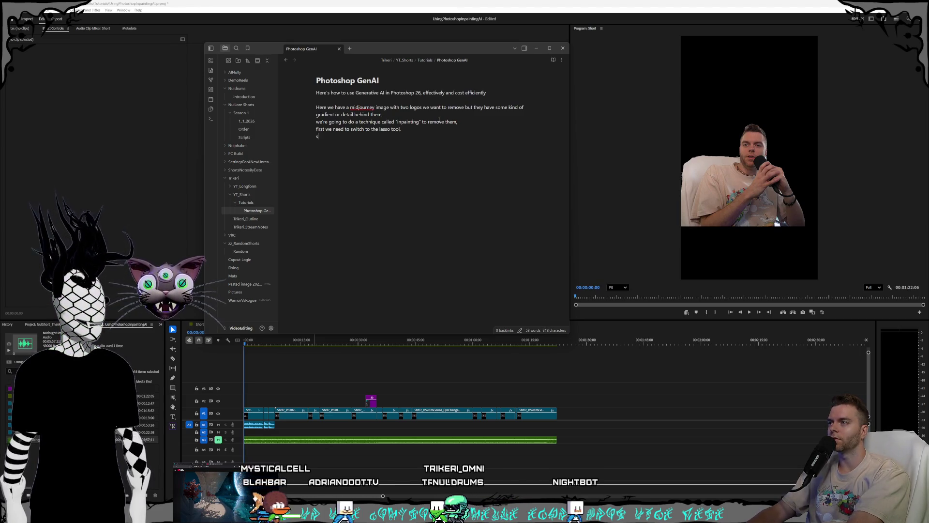
{"action": "type", "text": "elect the a"}
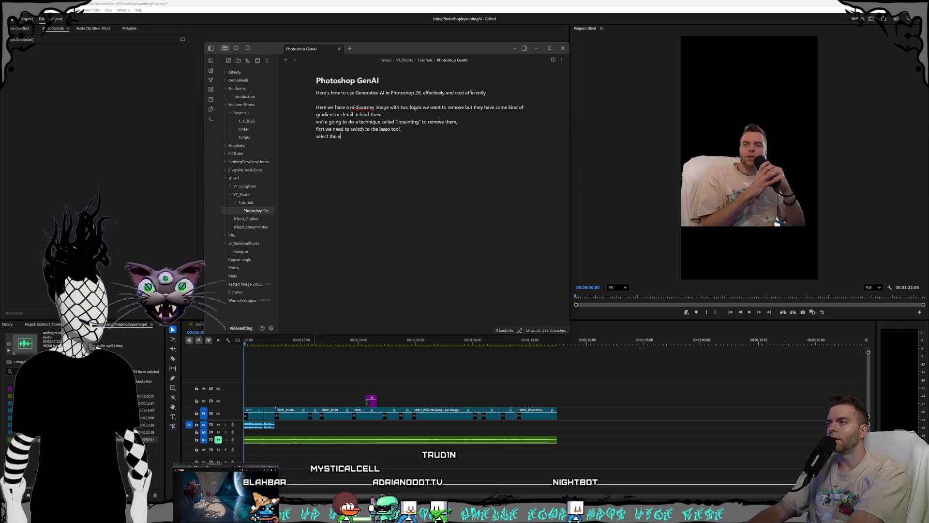
{"action": "type", "text": "rea around the "}
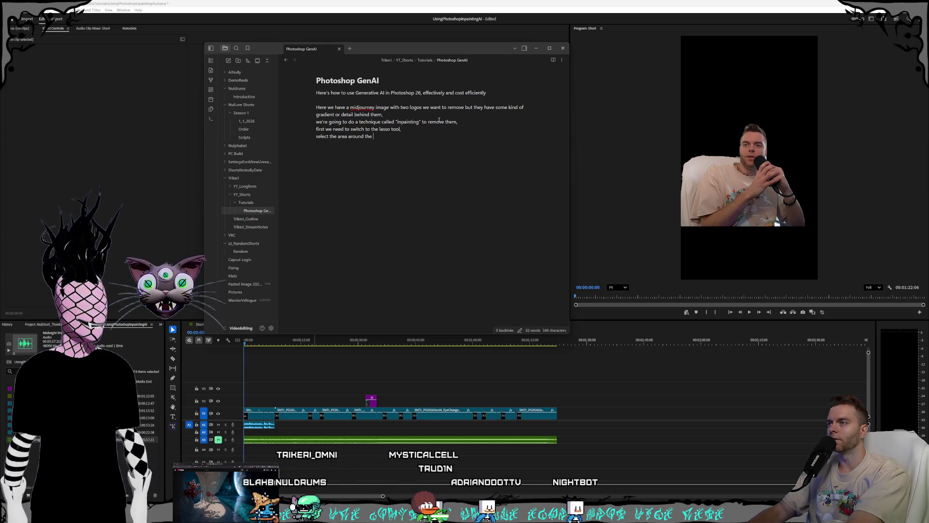
{"action": "type", "text": "logo,"}
{"action": "key", "text": "Return"}
Step: Add lines for the Generative AI button, the "Remove Logo" prompt, and "now here is the important part"
{"action": "type", "text": "click the \""}
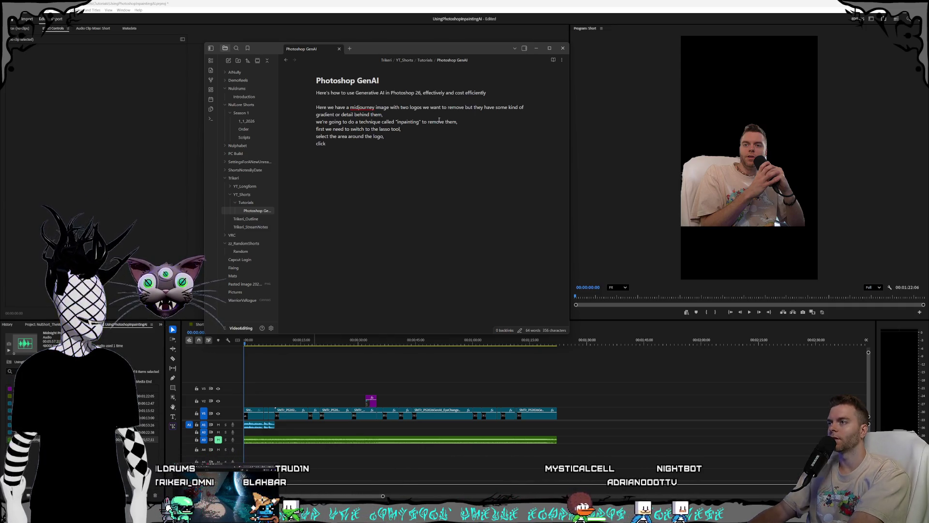
{"action": "type", "text": "Generative AI\" button,"}
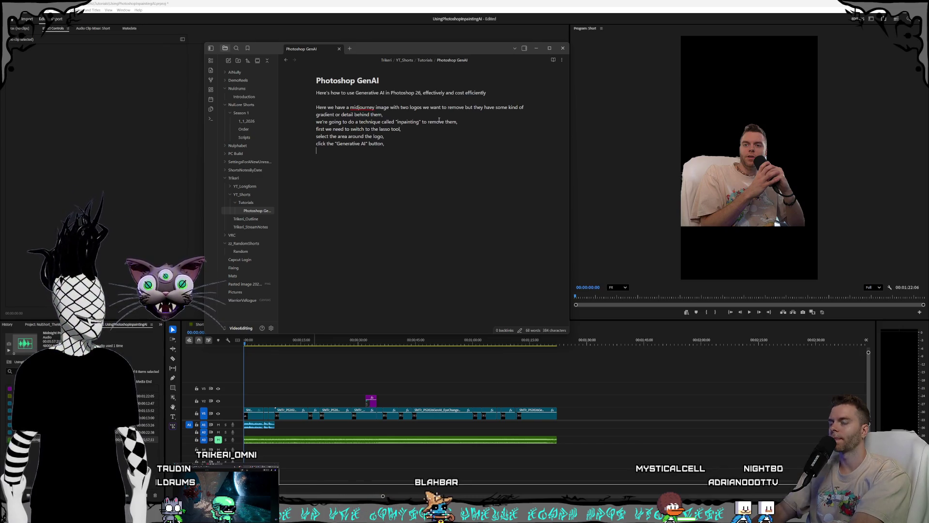
{"action": "key", "text": "Return"}
{"action": "type", "text": "for the "}
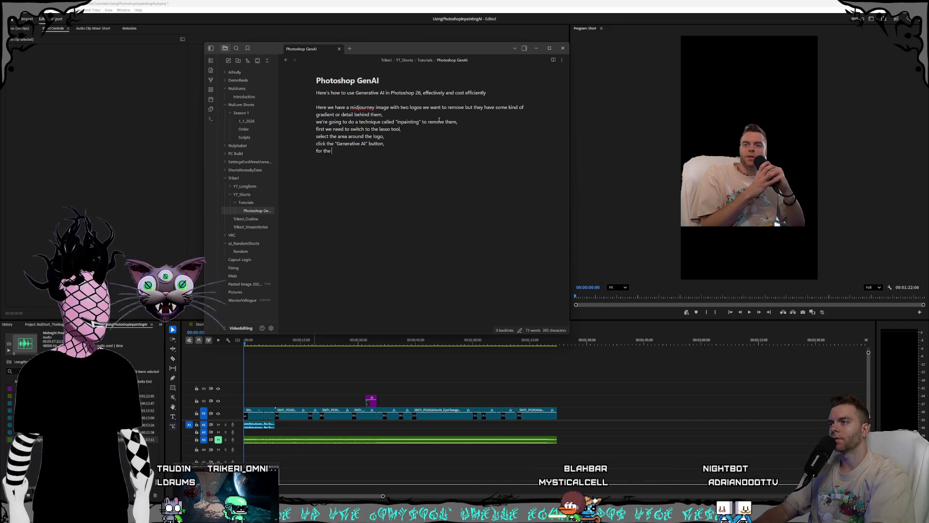
{"action": "type", "text": "prompt we "}
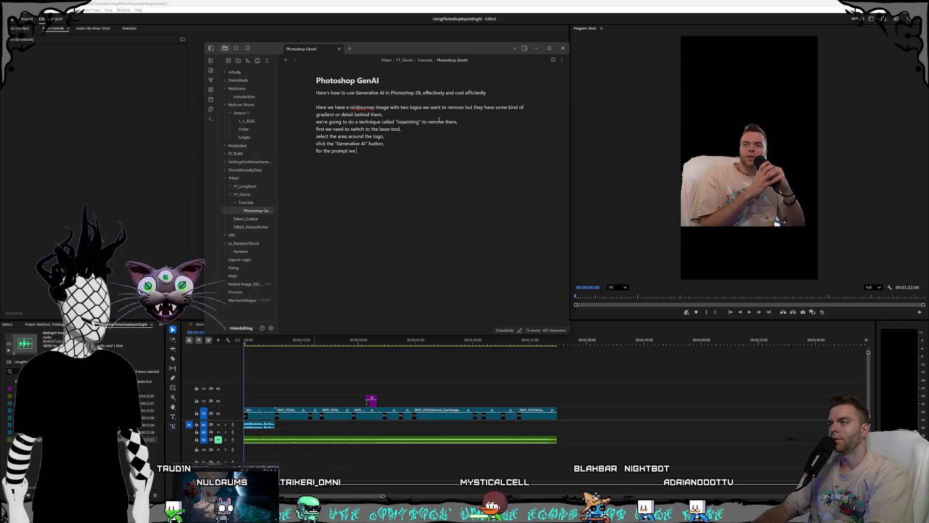
{"action": "type", "text": "just simply"}
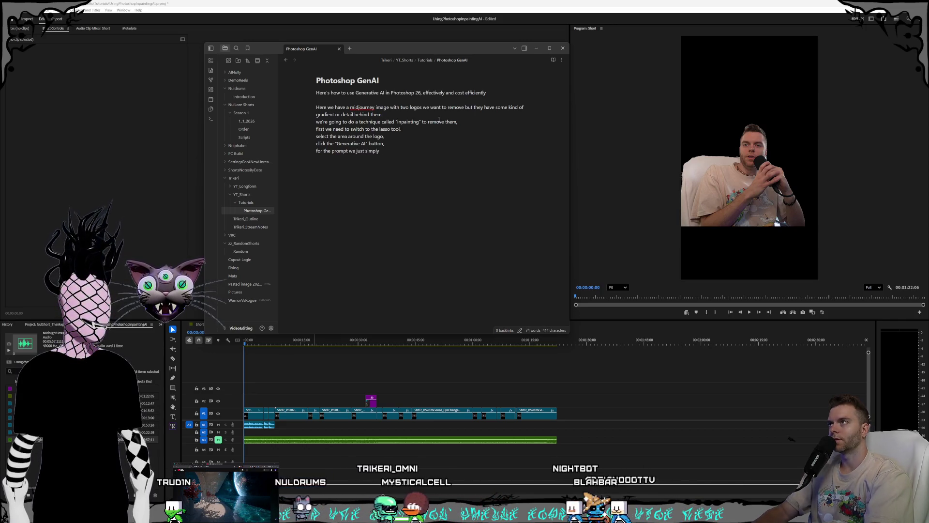
{"action": "type", "text": " ask"}
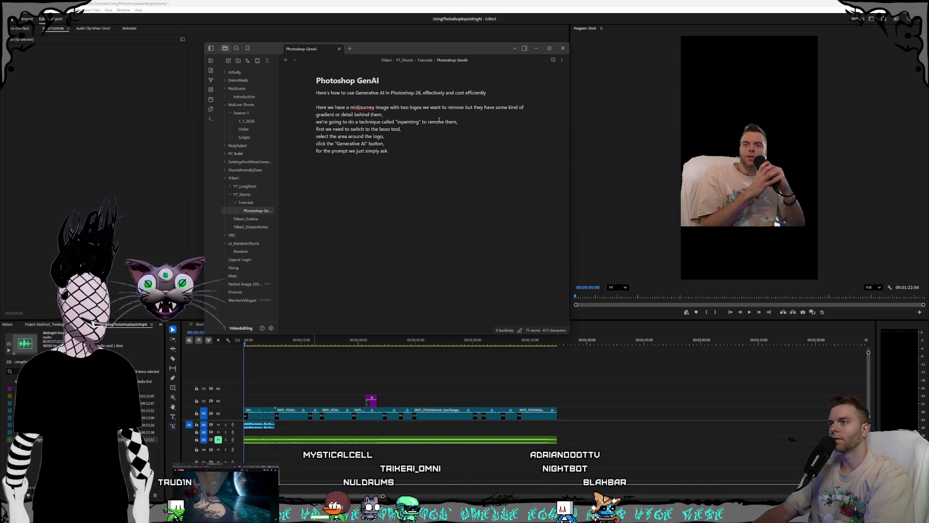
{"action": "key", "text": "BackSpace"}
{"action": "key", "text": "BackSpace"}
{"action": "key", "text": "BackSpace"}
{"action": "type", "text": "say \"Remove Logo\""}
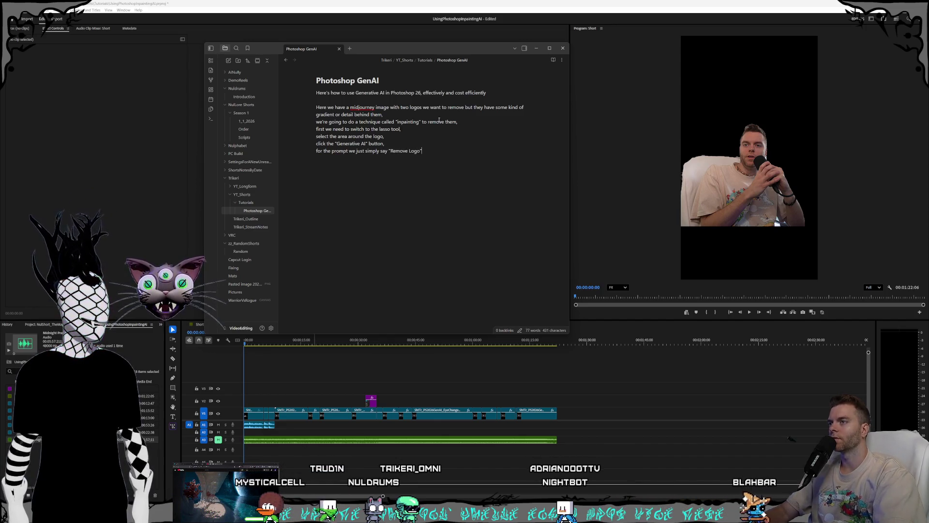
{"action": "type", "text": ","}
{"action": "key", "text": "Return"}
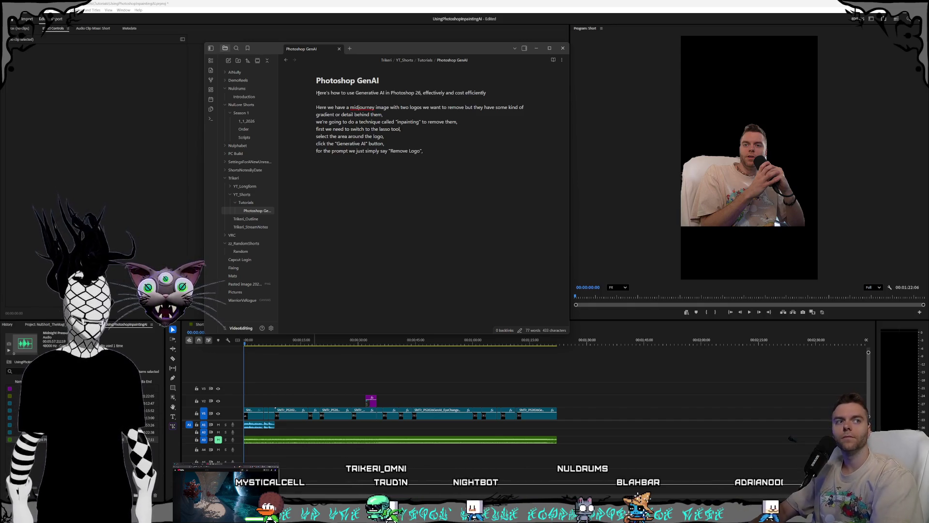
{"action": "type", "text": ";"}
{"action": "key", "text": "BackSpace"}
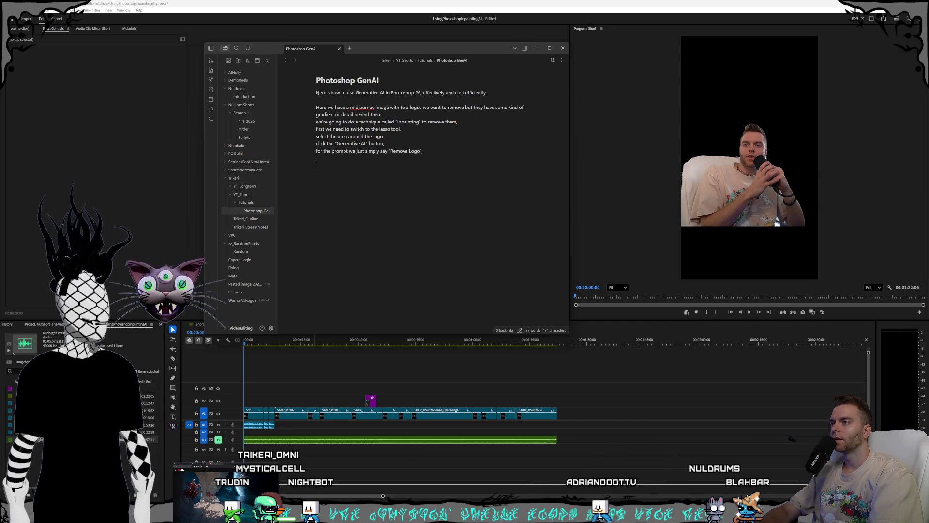
{"action": "type", "text": "now"}
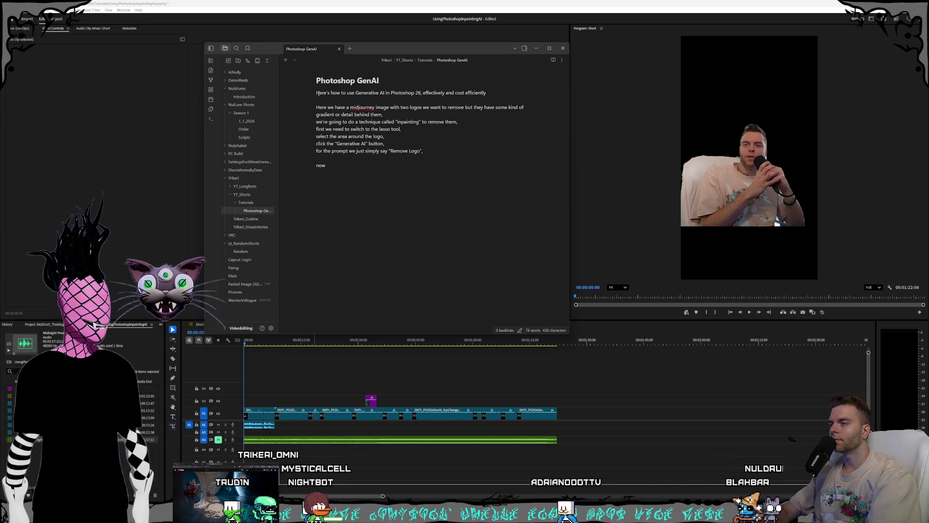
{"action": "type", "text": " here is the important part,"}
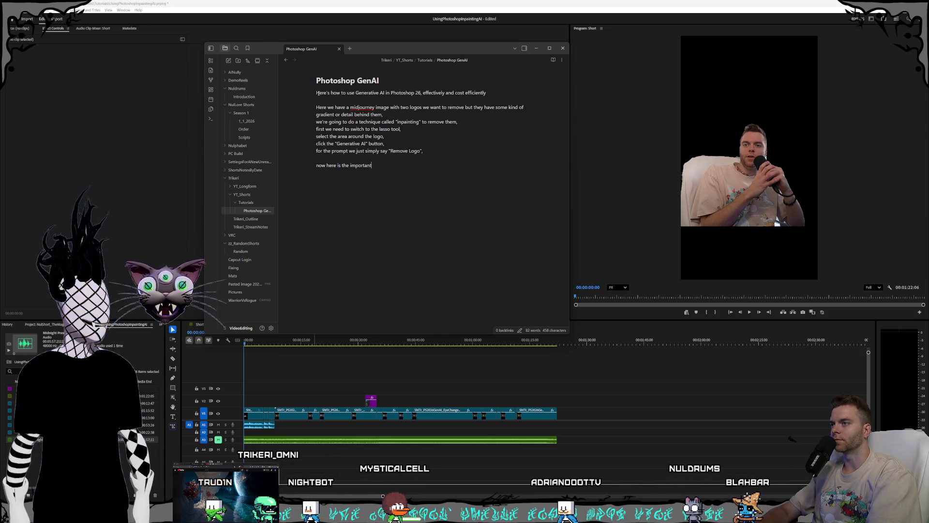
Step: Write model-picker lines: Adobe models free, Partner ones cost credits, Standard plan's monthly credits
{"action": "key", "text": "Return"}
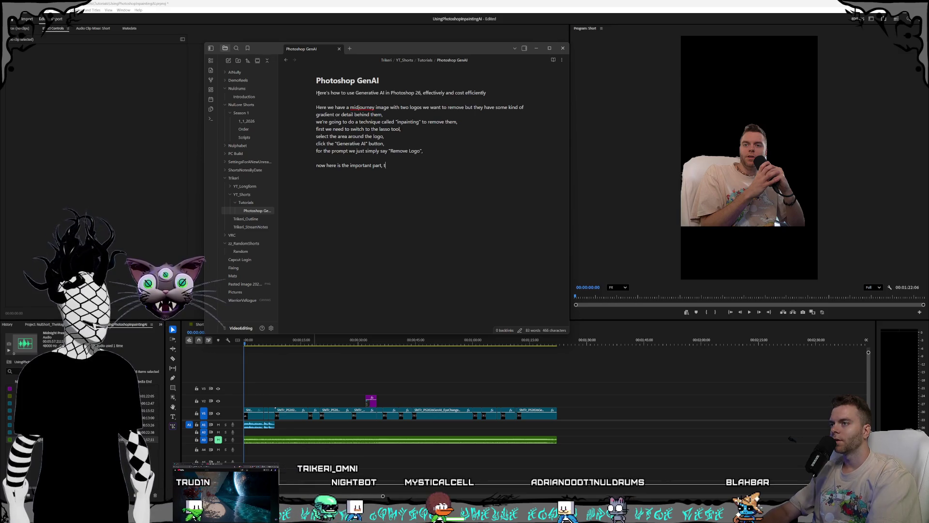
{"action": "type", "text": "this butt"}
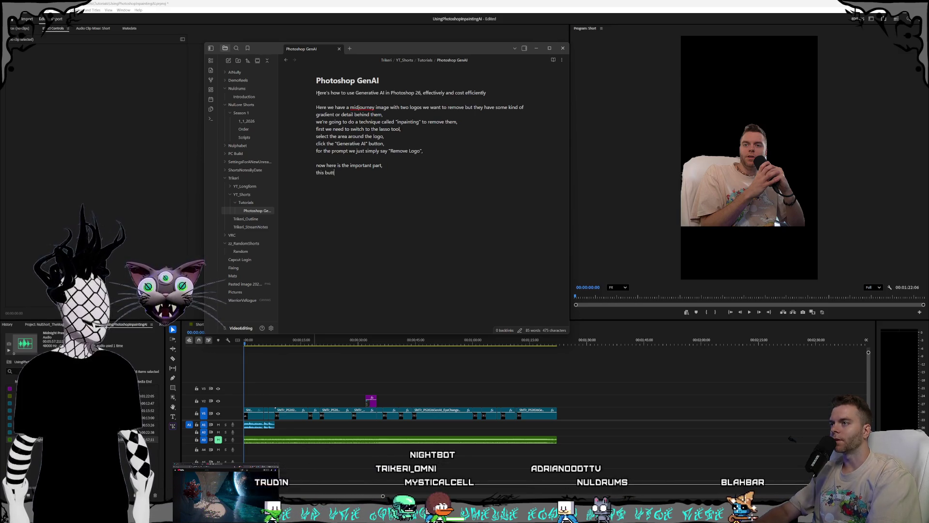
{"action": "type", "text": "on lets us selec"}
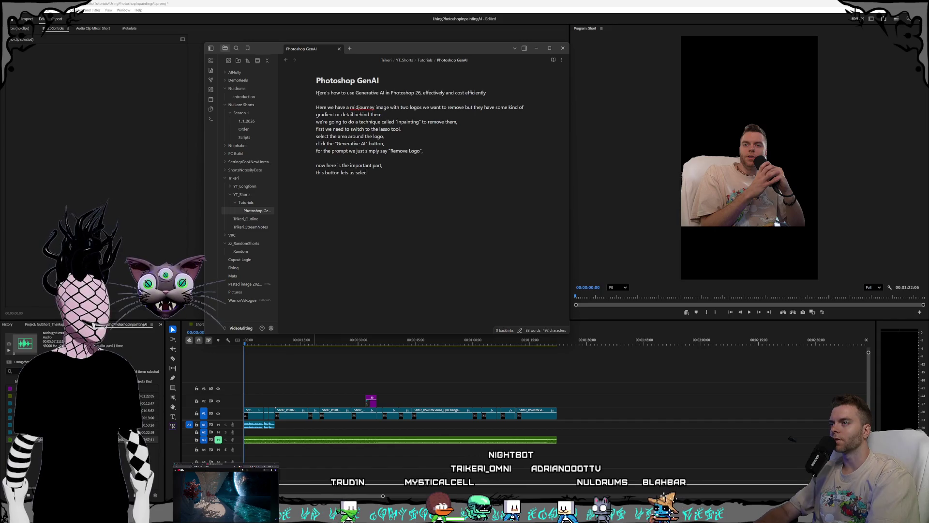
{"action": "type", "text": "t from the different models,"}
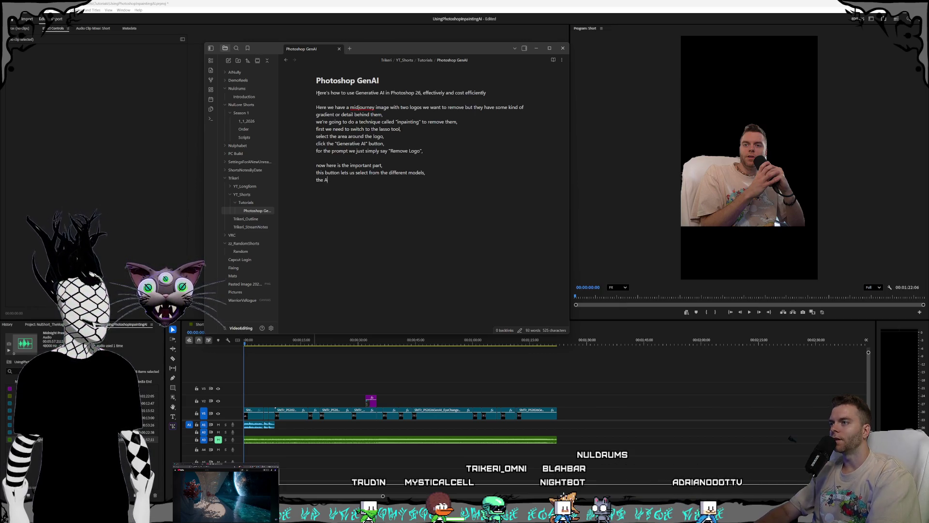
{"action": "type", "text": "the Adobe ones"}
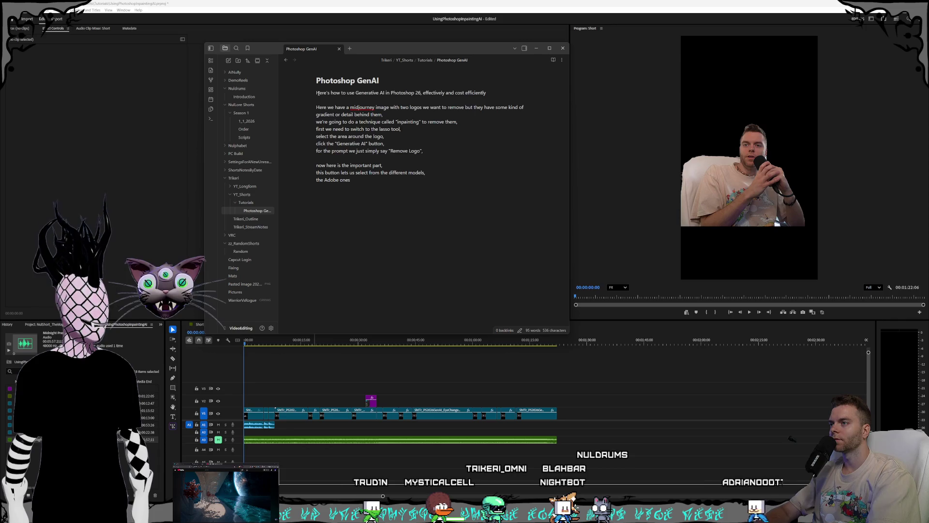
{"action": "type", "text": "are free,"}
{"action": "key", "text": "Return"}
{"action": "type", "text": "the Partner ones cost"}
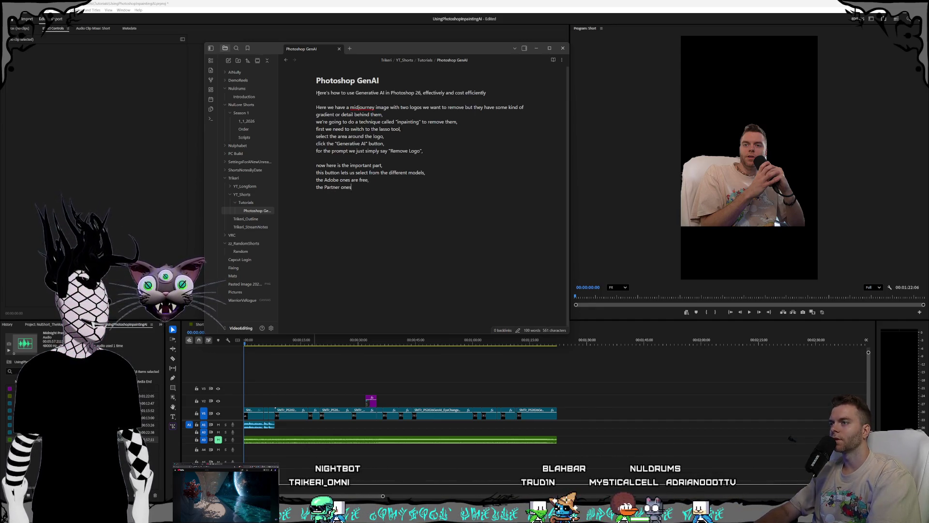
{"action": "type", "text": " credits,"}
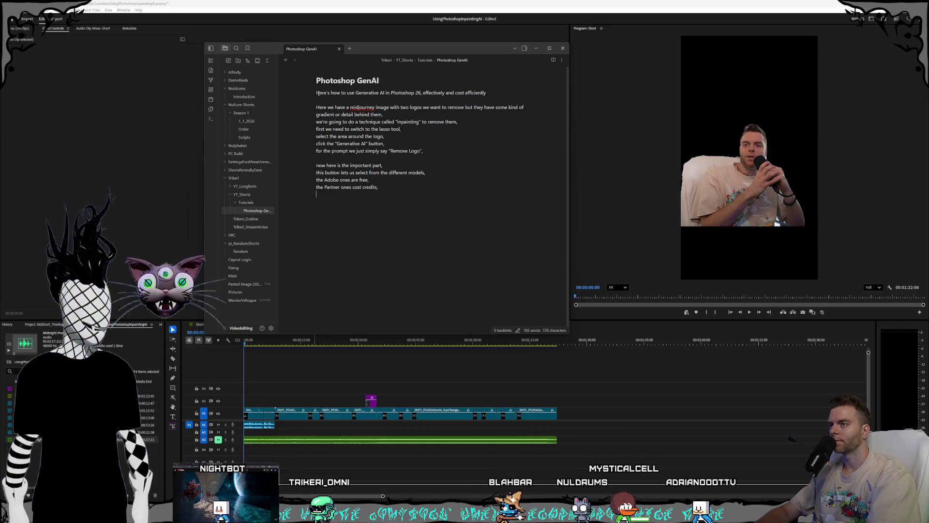
{"action": "key", "text": "Return"}
{"action": "type", "text": "you get 4000 credits a mont"}
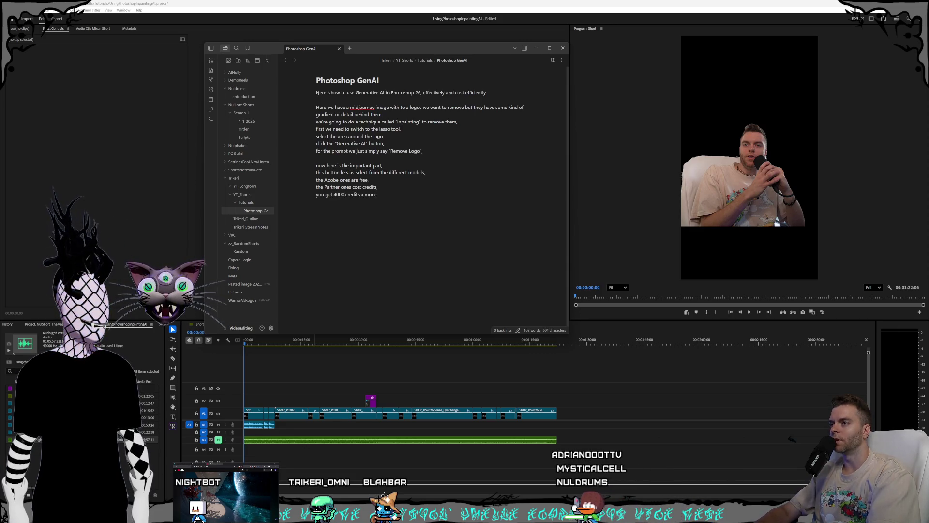
{"action": "type", "text": "h with the Standard plan,"}
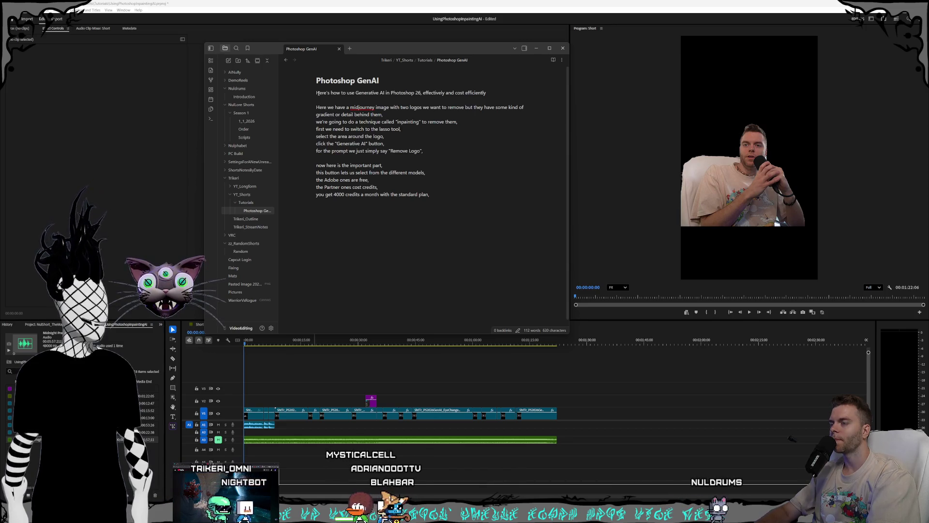
{"action": "key", "text": "Return"}
{"action": "type", "text": "using the partner models costs"}
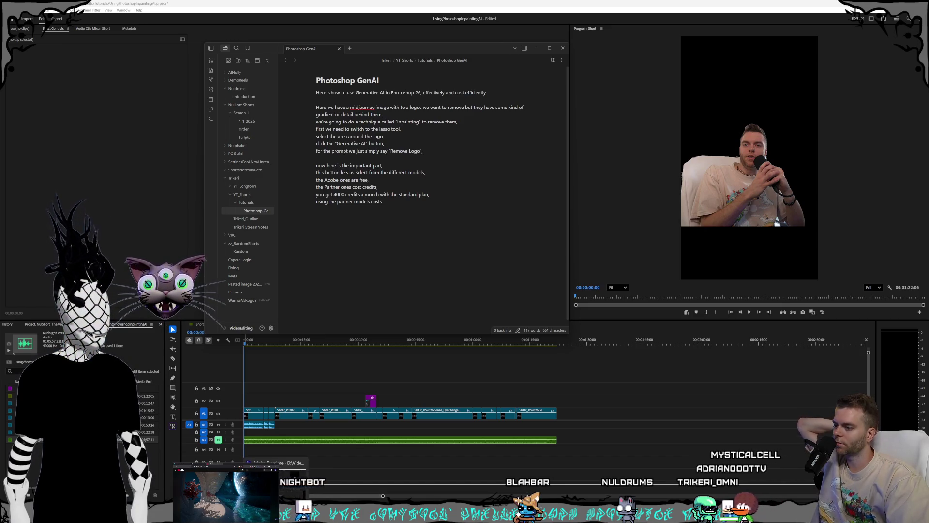
Step: Continue the partner-cost line with "between x and x credits depen…"
{"action": "left_click", "coordinate": [407, 200]}
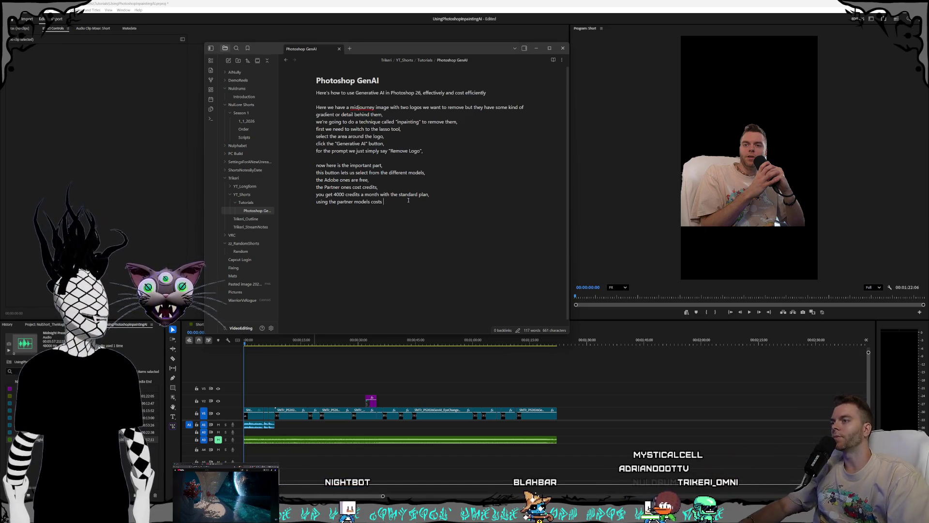
{"action": "type", "text": "bet"}
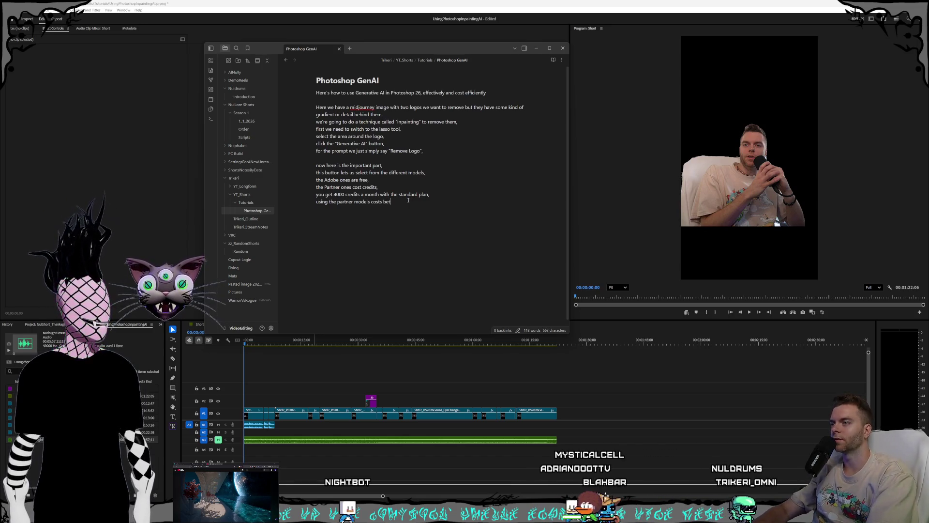
{"action": "type", "text": "ween x and x credits depending on which one you choose"}
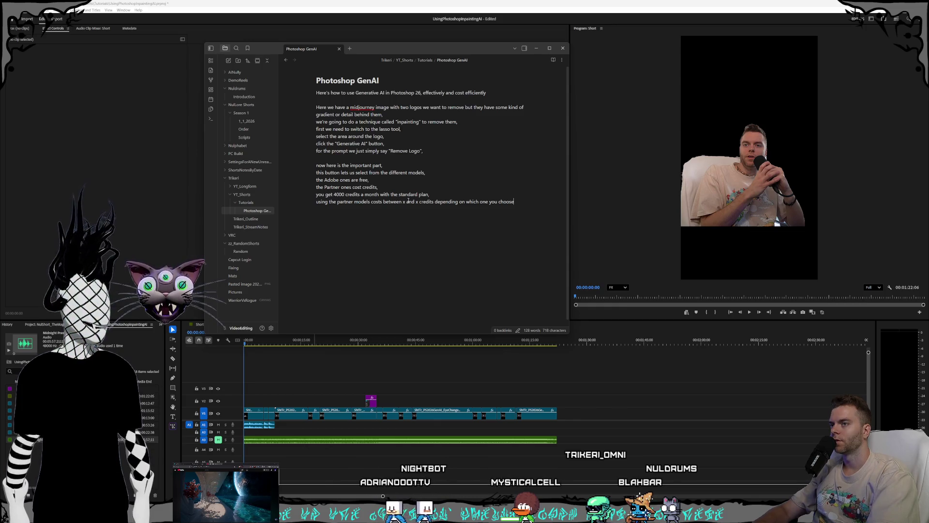
Step: Add a "(show image) of chart of what the…" cue line for model costs
{"action": "key", "text": "Return"}
{"action": "type", "text": "(show im"}
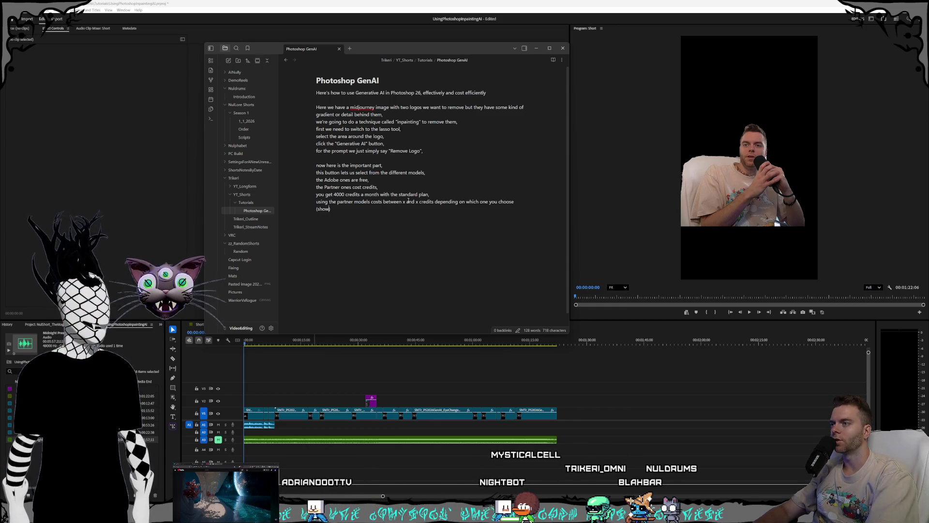
{"action": "type", "text": "age)"}
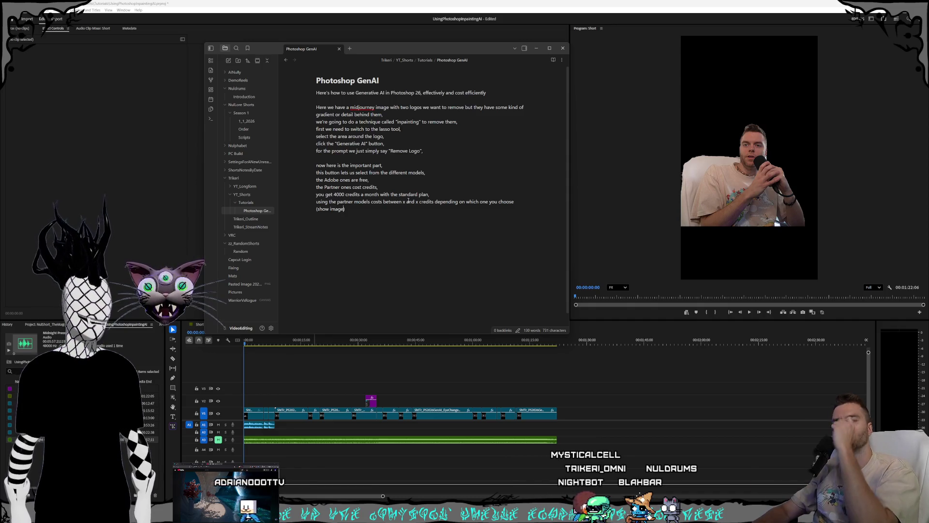
{"action": "type", "text": " of chart"}
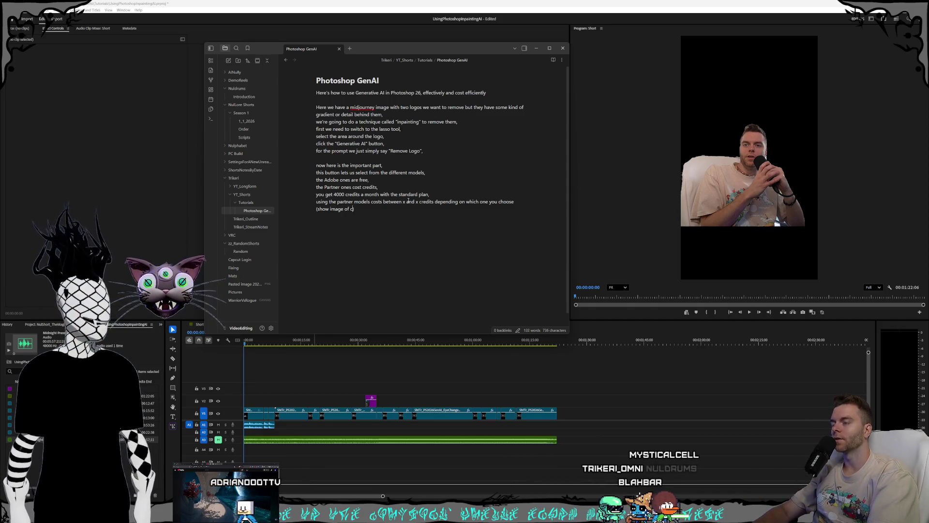
{"action": "type", "text": " of "}
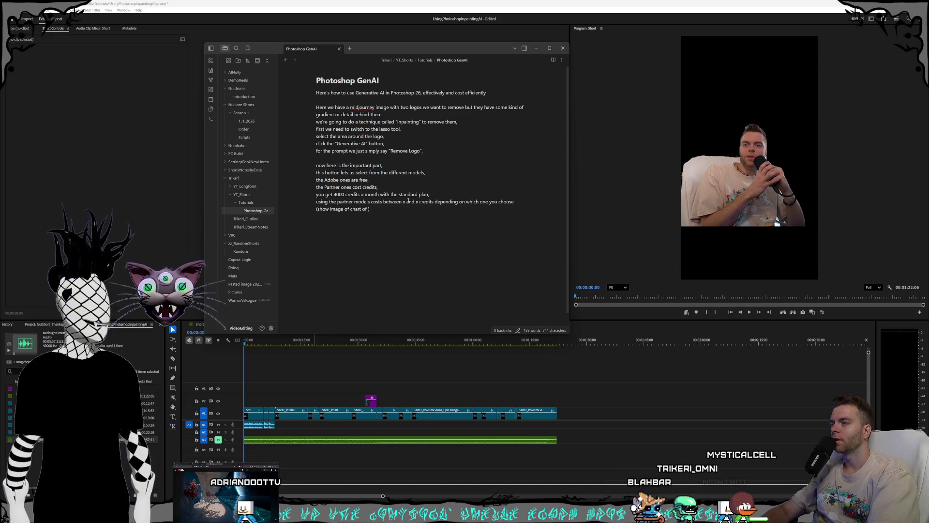
{"action": "type", "text": "wha"}
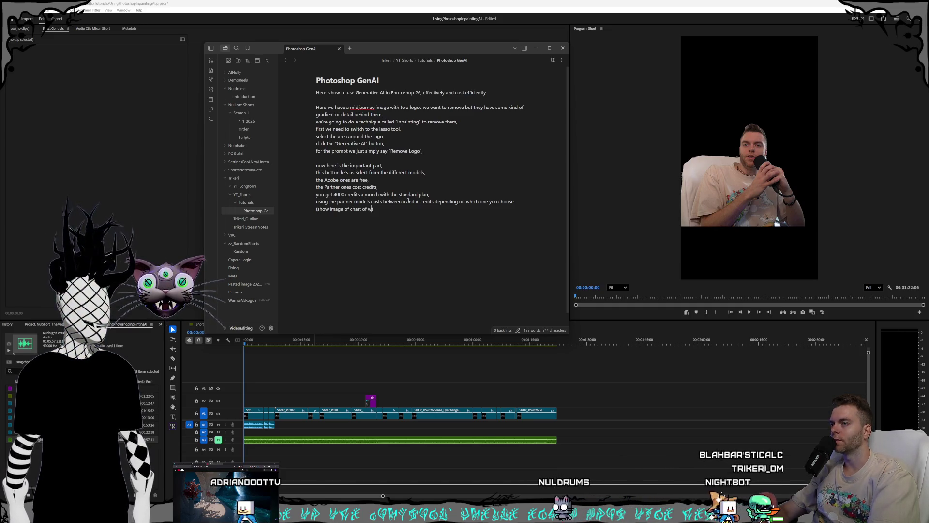
{"action": "type", "text": "t the list on screen with icon for credit?"}
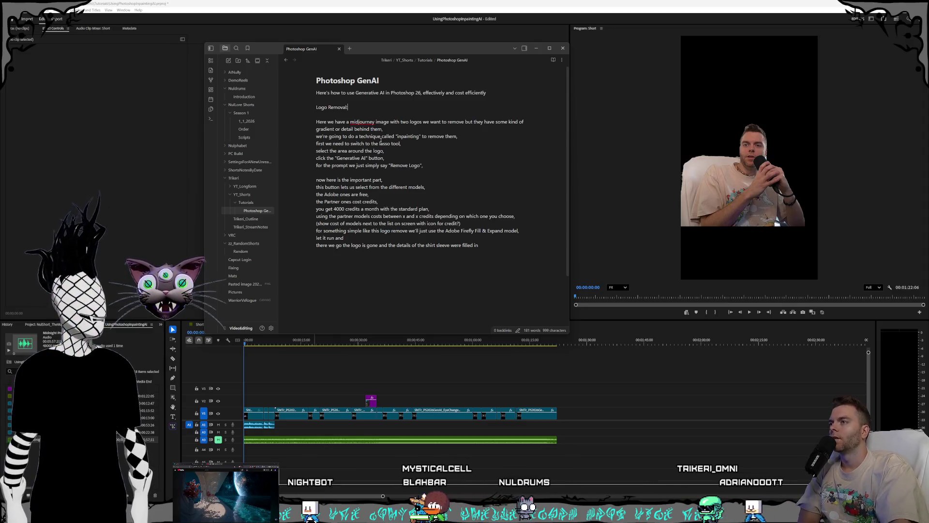
{"action": "left_click", "coordinate": [350, 93]}
Step: Label the opening sentence "Intro:", remove the blank line under "Logo Removal:", and start a new paragraph
{"action": "key", "text": "Home"}
{"action": "key", "text": "Return"}
{"action": "key", "text": "Up"}
{"action": "type", "text": "Intro:"}
{"action": "key", "text": "Down"}
{"action": "key", "text": "Down"}
{"action": "key", "text": "Down"}
{"action": "key", "text": "BackSpace"}
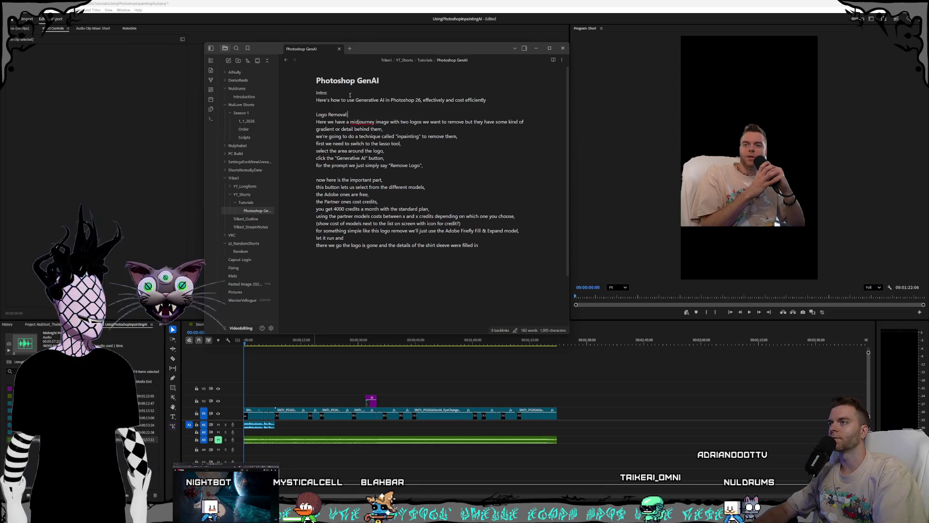
{"action": "scroll", "coordinate": [332, 123], "scroll_direction": "down", "scroll_amount": 2}
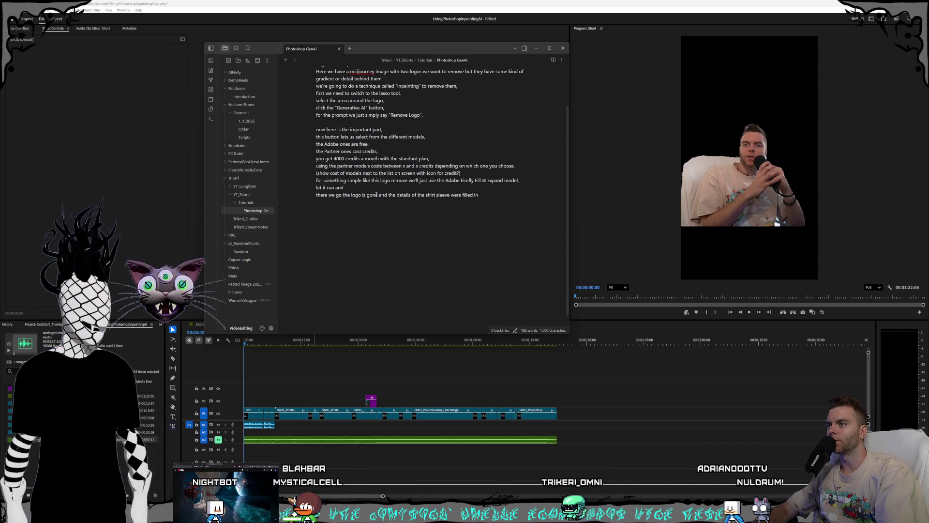
{"action": "scroll", "coordinate": [376, 194], "scroll_direction": "up", "scroll_amount": 2}
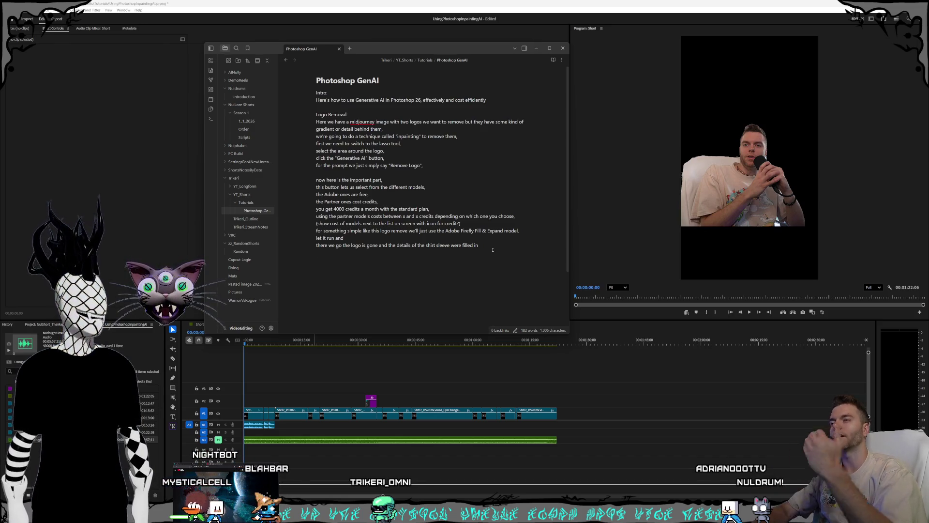
{"action": "key", "text": "Return"}
{"action": "key", "text": "Return"}
{"action": "type", "text": "I"}
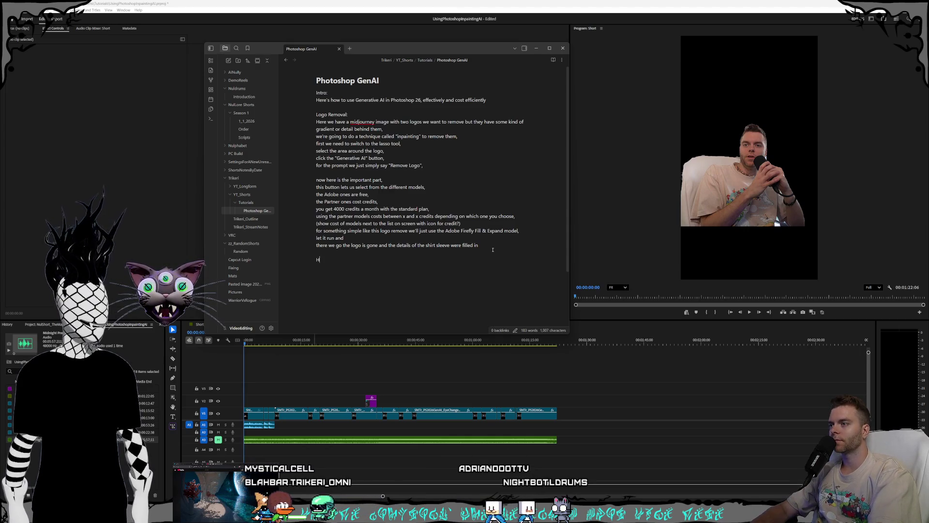
Step: Add the "Adding 3rd Eyeball to the Cat:" heading with a colon
{"action": "type", "text": "Adding 3rd Eyeball to the Cat"}
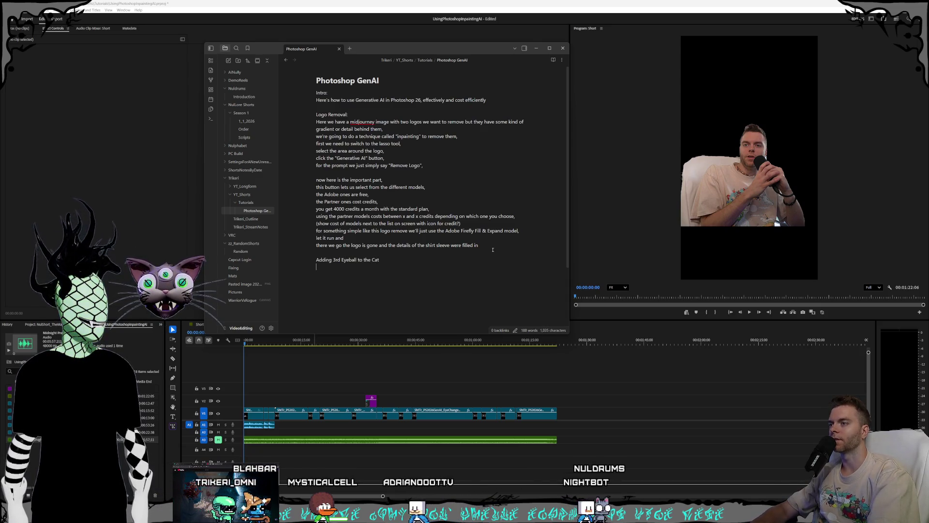
{"action": "key", "text": "BackSpace"}
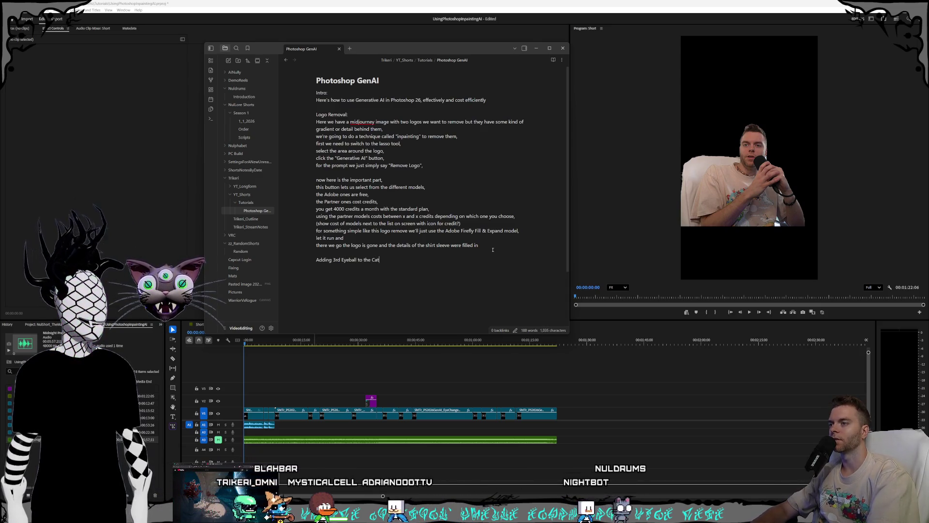
{"action": "type", "text": ":"}
{"action": "key", "text": "Return"}
{"action": "type", "text": "Here is an example of"}
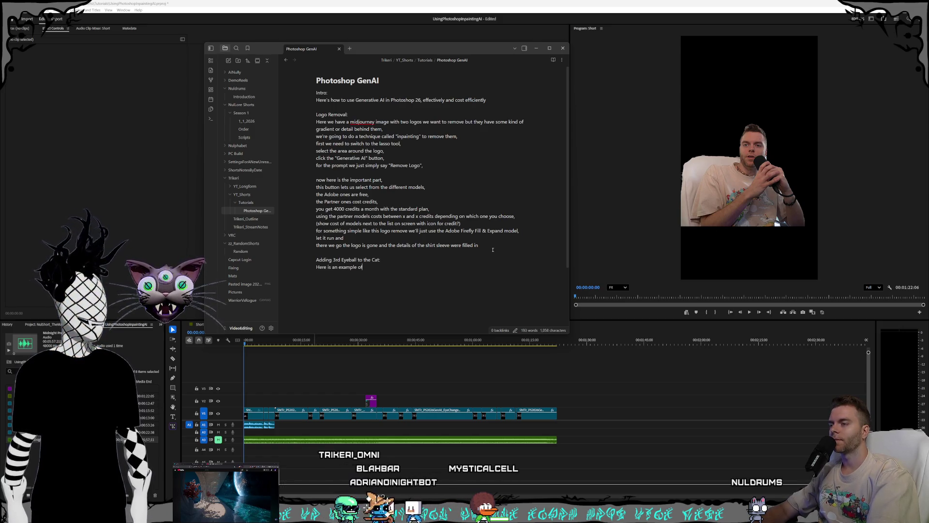
Step: Write the intro about a more complicated request like adding a third eye, using the lasso again
{"action": "type", "text": "what to do if w"}
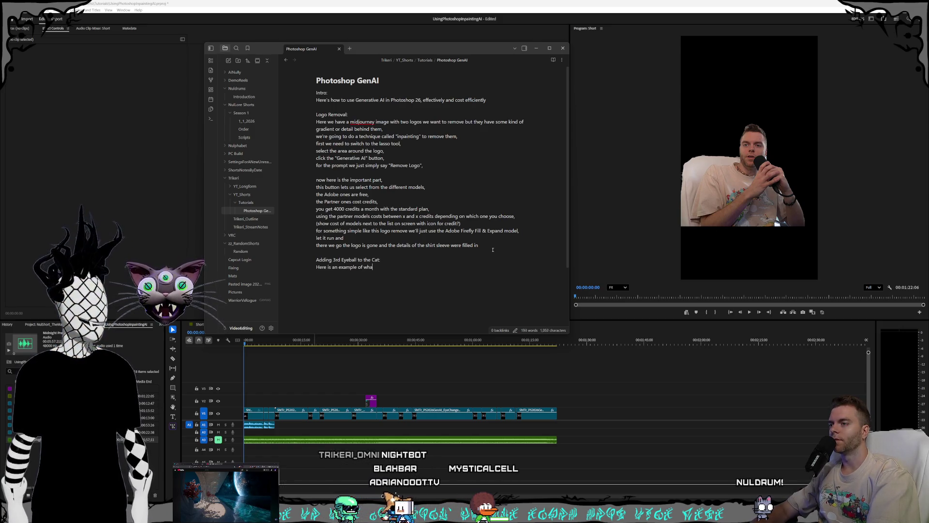
{"action": "type", "text": "e hav"}
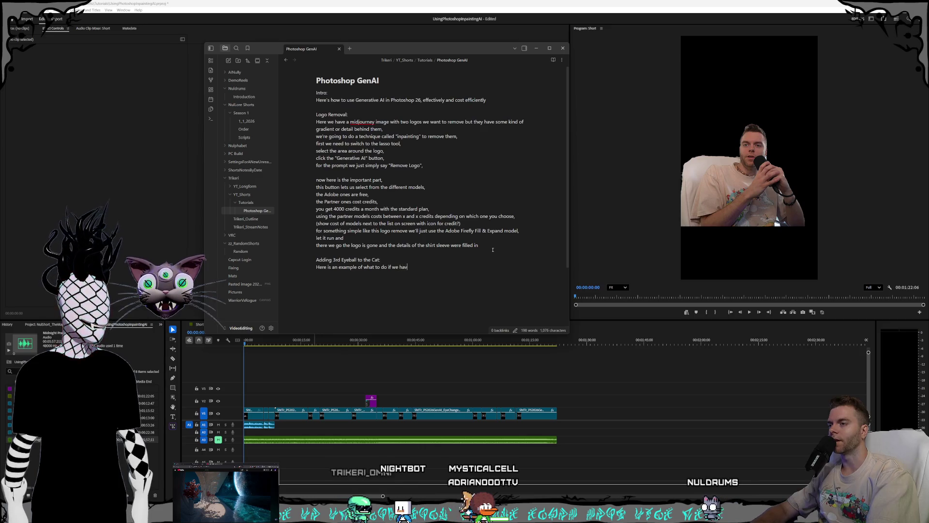
{"action": "type", "text": "e a more complicat"}
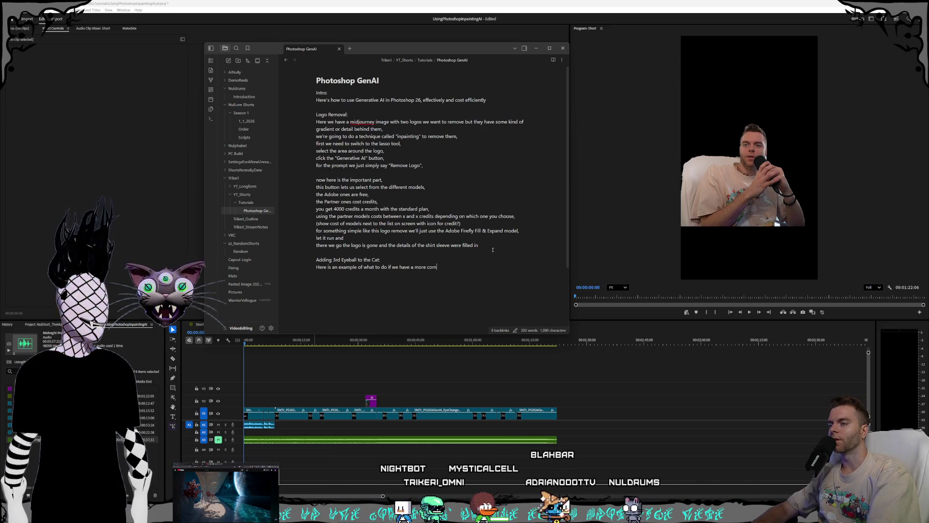
{"action": "key", "text": "BackSpace"}
{"action": "key", "text": "BackSpace"}
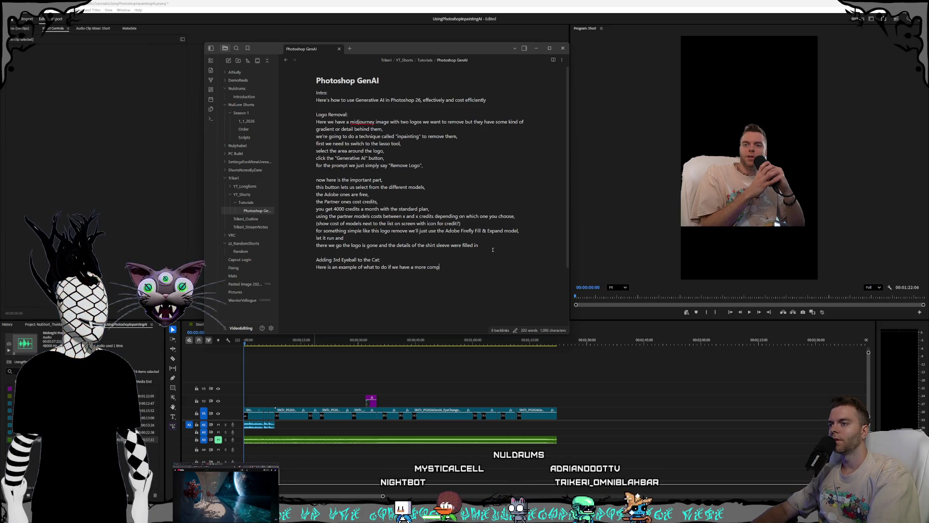
{"action": "key", "text": "BackSpace"}
{"action": "key", "text": "BackSpace"}
{"action": "key", "text": "BackSpace"}
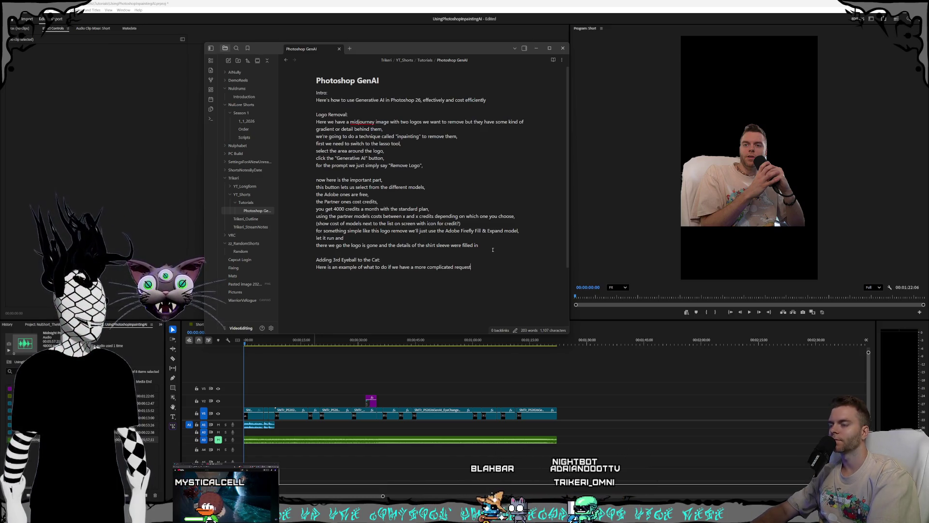
{"action": "type", "text": "licated request"}
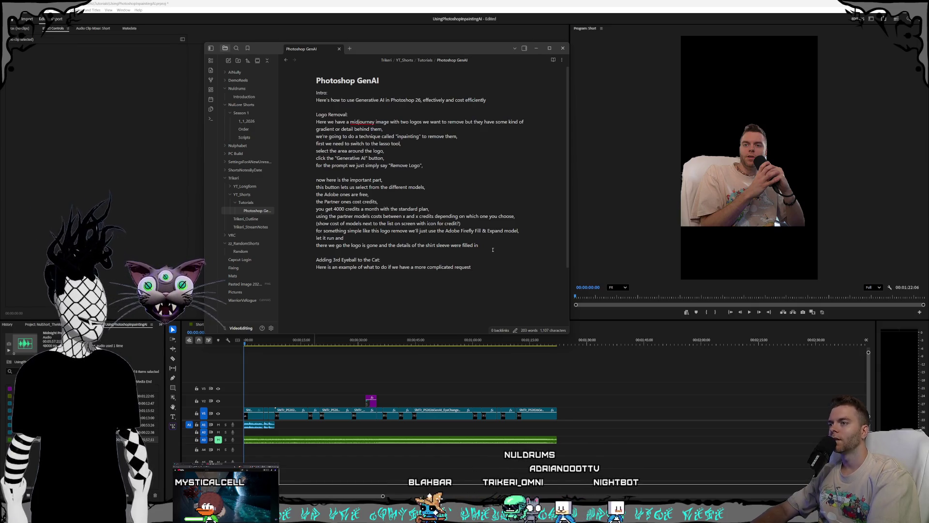
{"action": "type", "text": "like adding a third eye to this "}
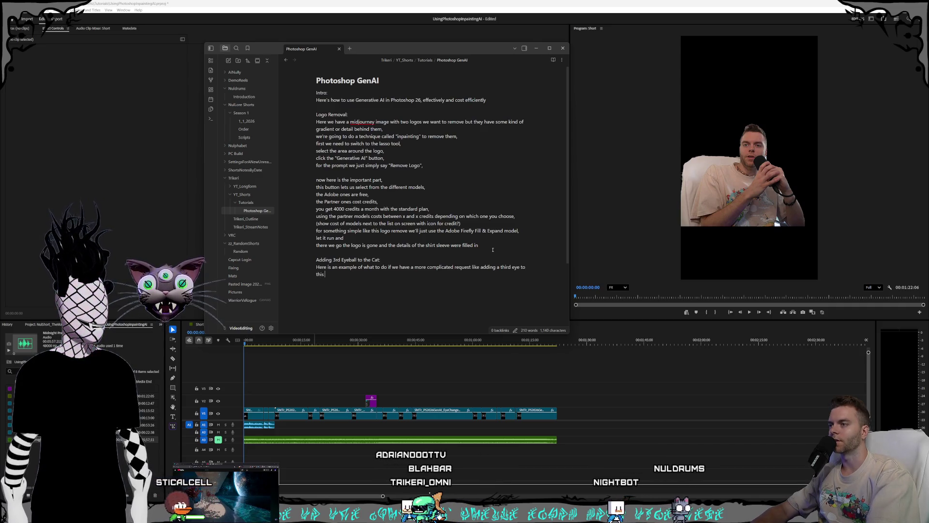
{"action": "type", "text": "image of a cat,"}
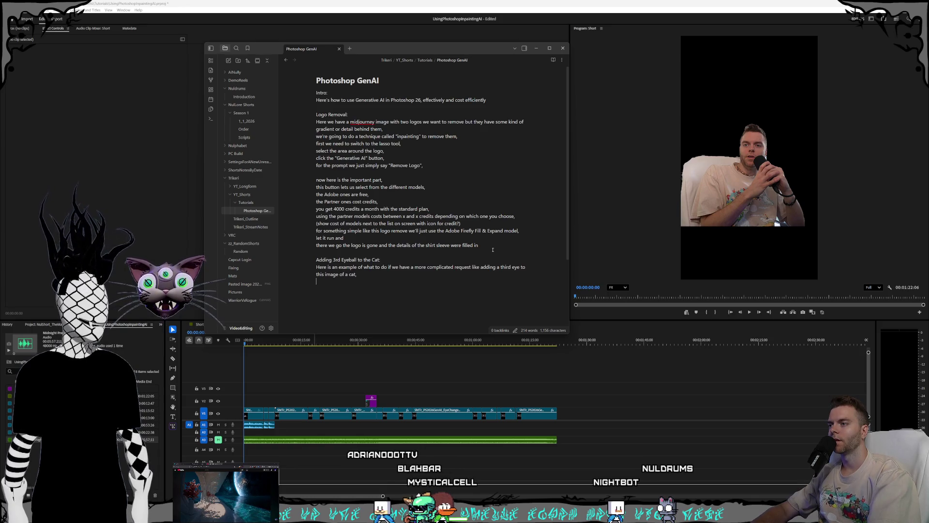
{"action": "type", "text": "g"}
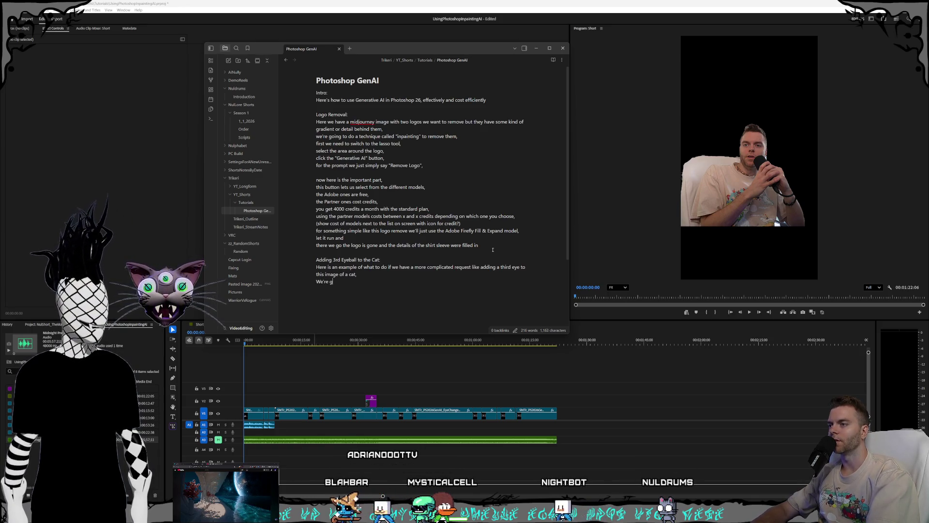
{"action": "type", "text": "onna use the lasso tool again and select"}
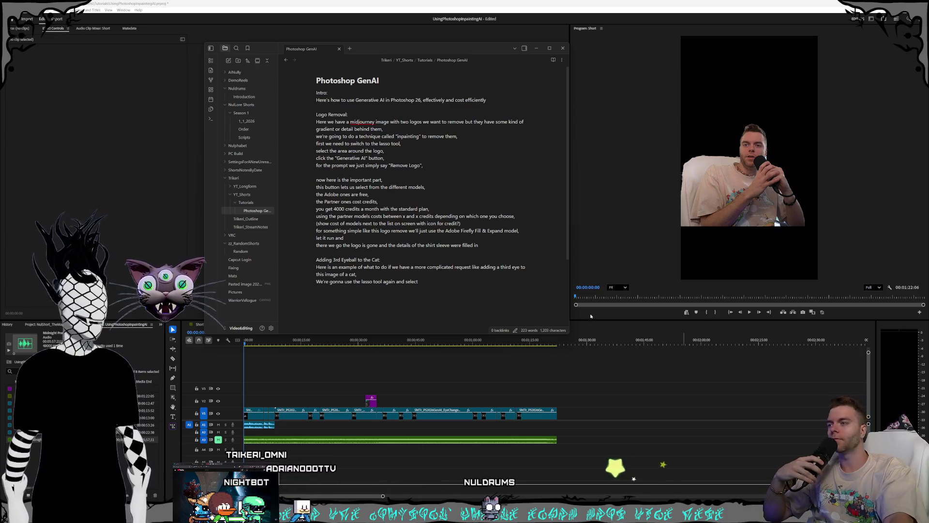
{"action": "left_click", "coordinate": [419, 282]}
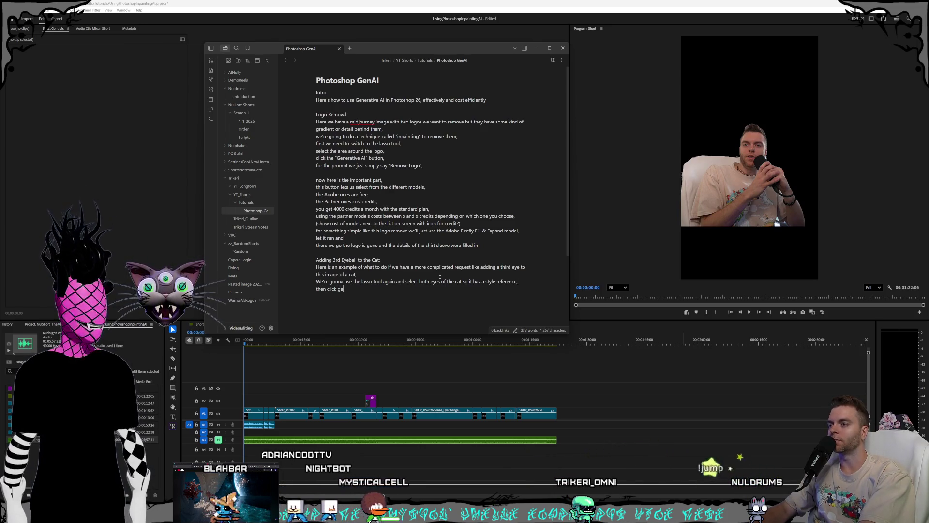
Step: Add the line about clicking "Generative AI" and prompting "3 cat eyes"
{"action": "type", "text": "\"ge"}
{"action": "key", "text": "BackSpace"}
{"action": "key", "text": "BackSpace"}
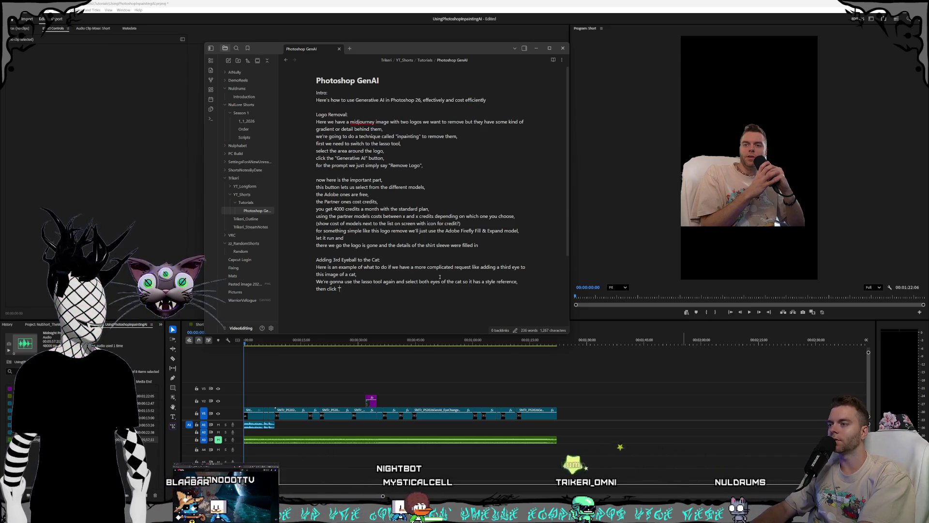
{"action": "type", "text": "Generative A"}
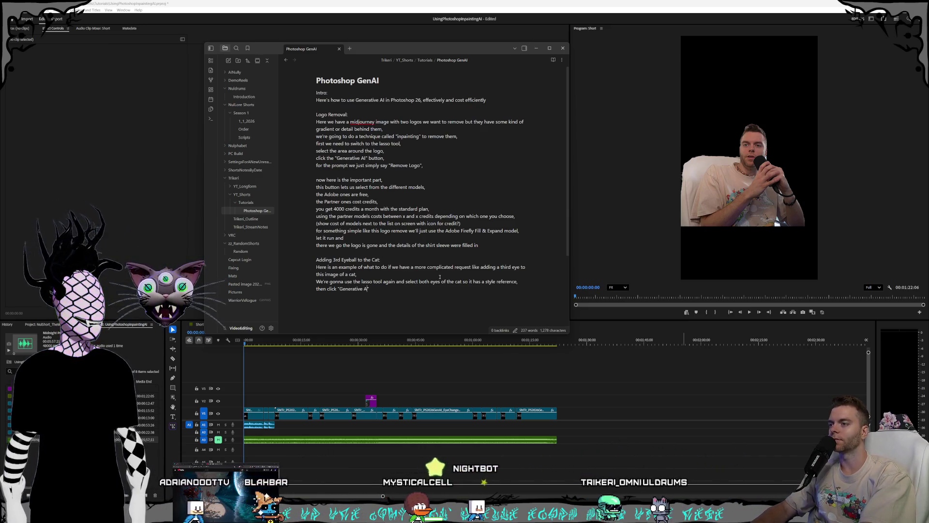
{"action": "type", "text": "I\" and prompt it with just, \"3"}
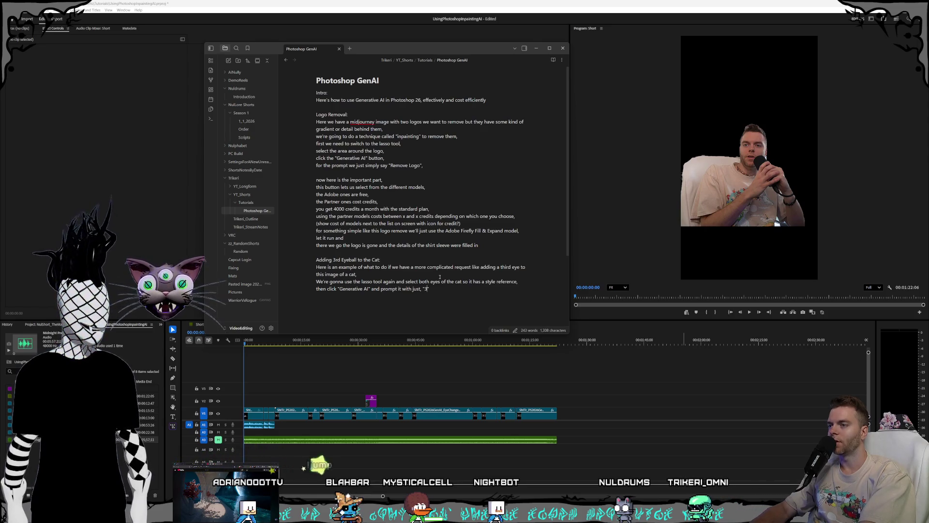
{"action": "type", "text": "at eyes"}
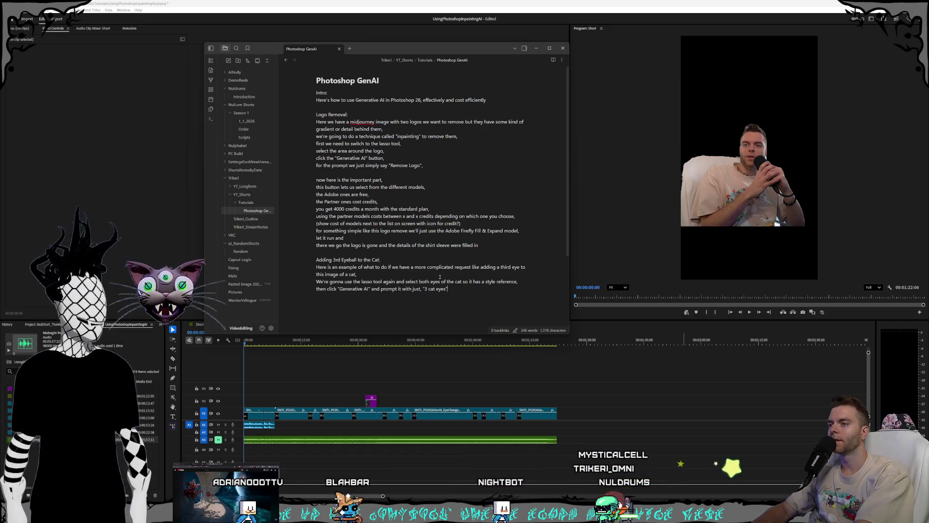
{"action": "type", "text": "instructing"}
{"action": "key", "text": "ctrl+BackSpace"}
{"action": "key", "text": "ctrl+BackSpace"}
{"action": "key", "text": "ctrl+BackSpace"}
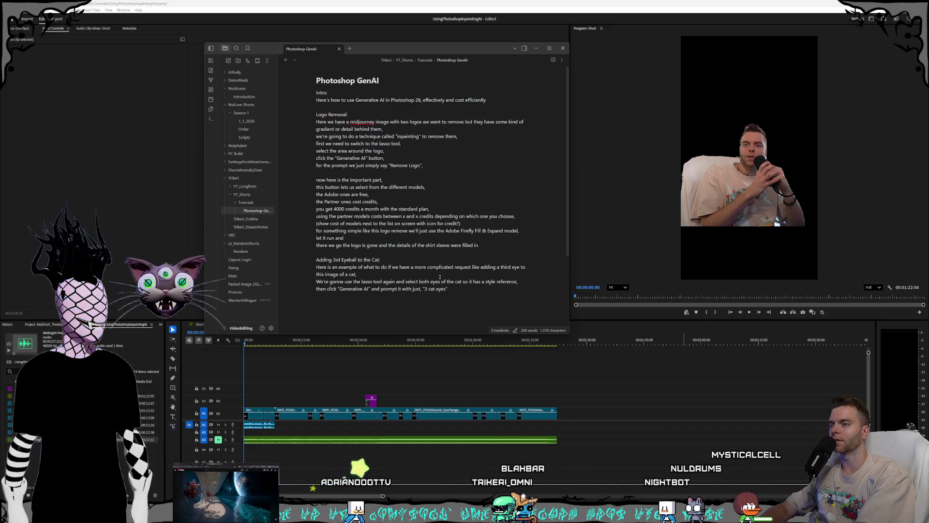
{"action": "type", "text": ","}
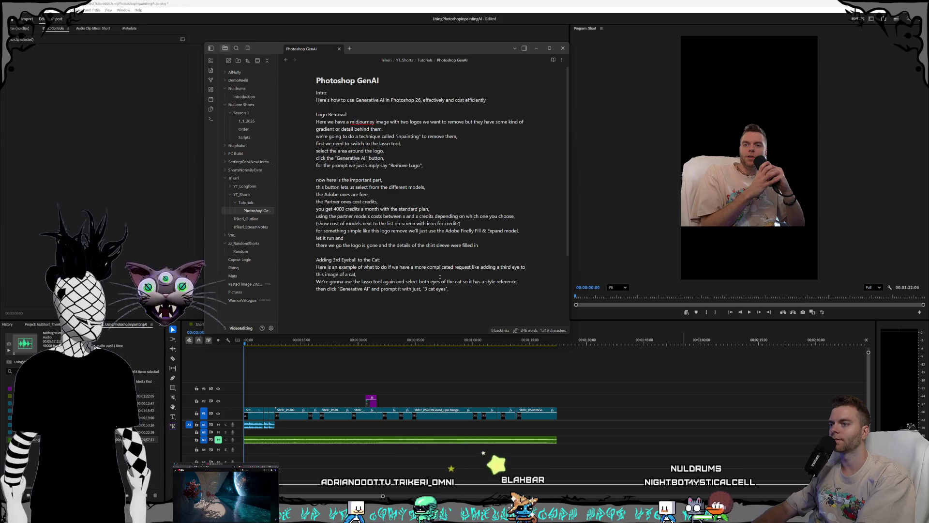
{"action": "key", "text": "Return"}
Step: Add "We'll try Flux 2 for this one," and the meme-sound line for the terrible result
{"action": "type", "text": "We'll try Flux"}
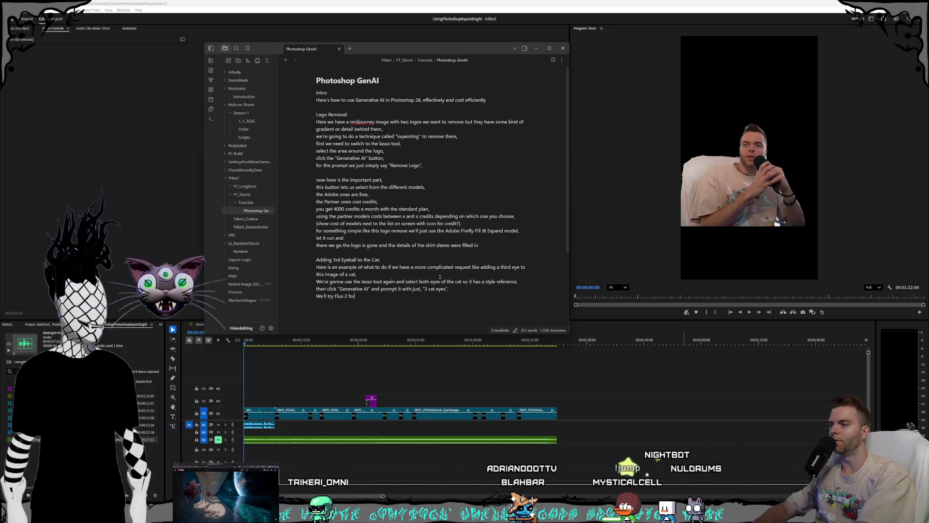
{"action": "type", "text": " 2 for "}
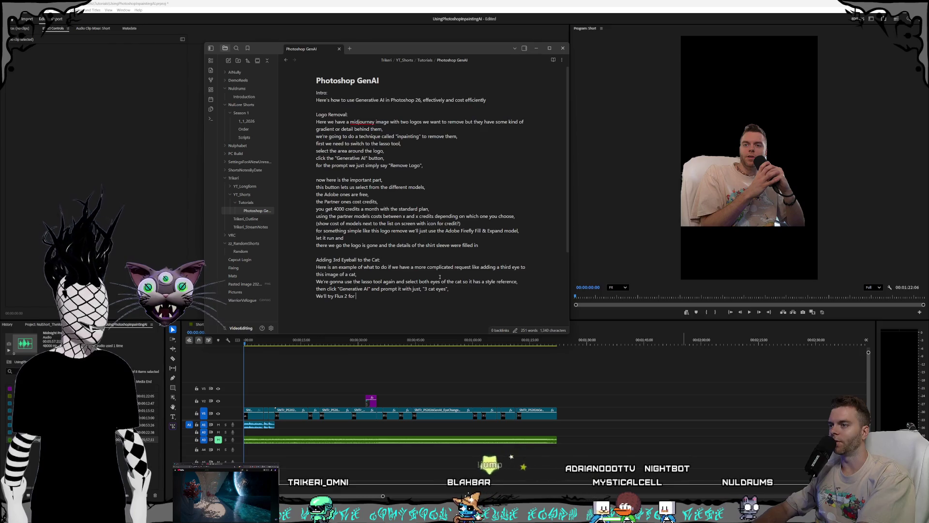
{"action": "type", "text": "thi"}
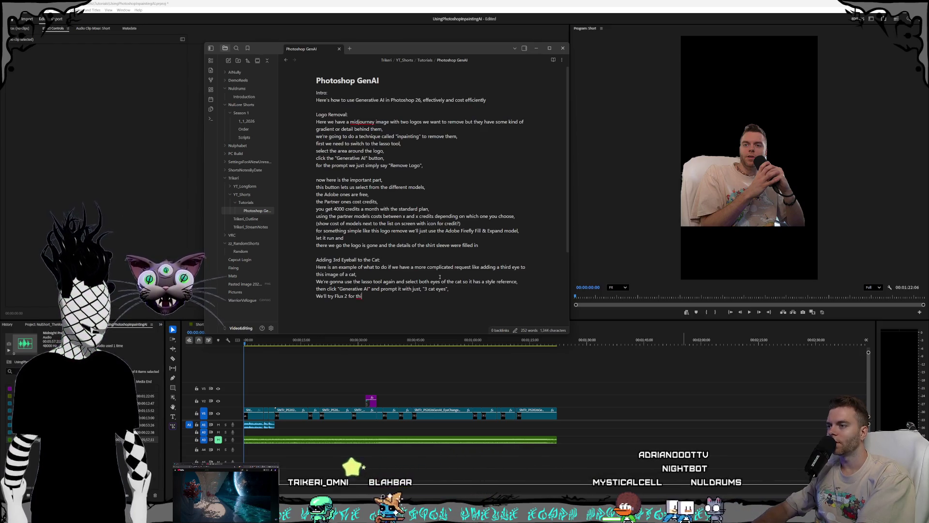
{"action": "key", "text": "BackSpace"}
{"action": "key", "text": "BackSpace"}
{"action": "key", "text": "BackSpace"}
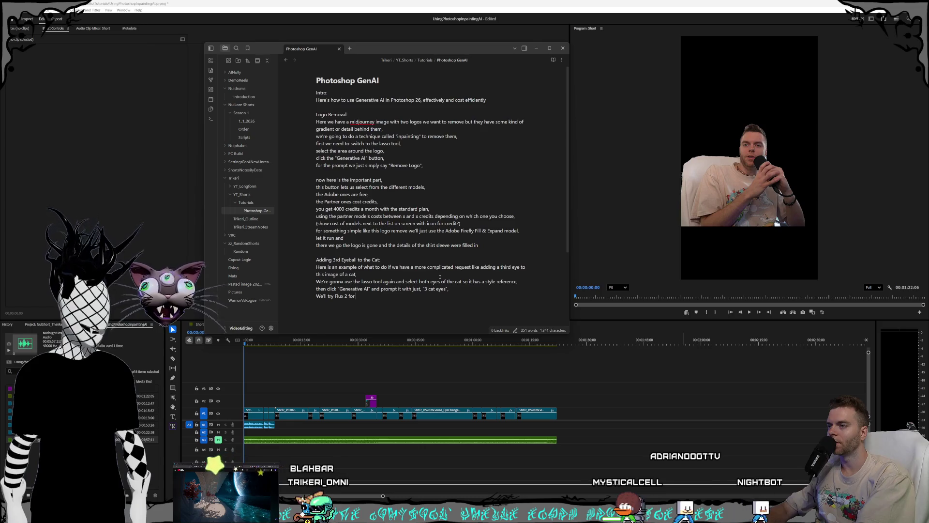
{"action": "type", "text": "this one"}
{"action": "key", "text": "BackSpace"}
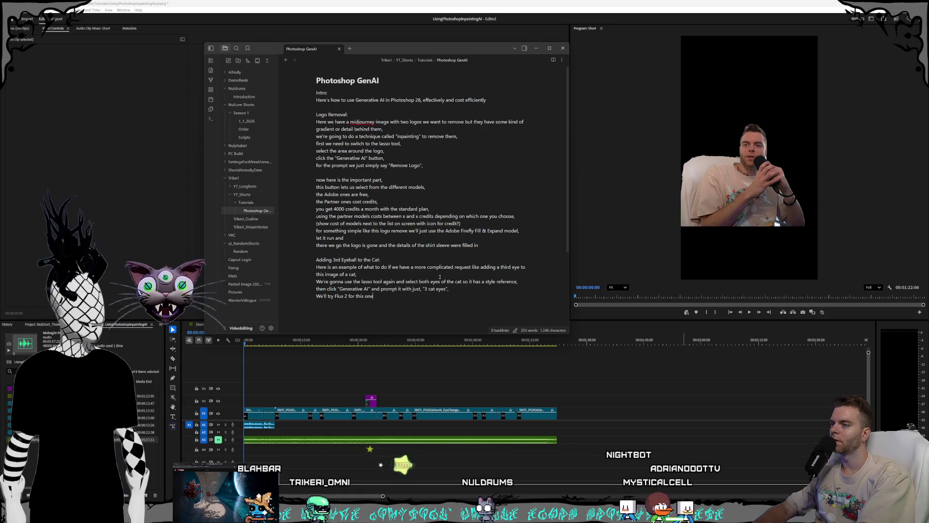
{"action": "type", "text": "e,"}
{"action": "key", "text": "Return"}
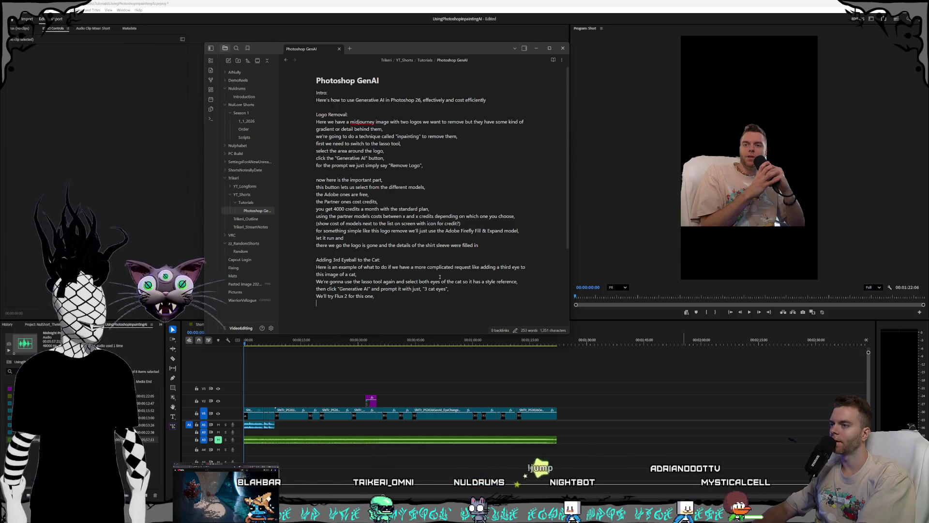
{"action": "type", "text": "Gen"}
{"action": "key", "text": "BackSpace"}
{"action": "key", "text": "BackSpace"}
{"action": "key", "text": "BackSpace"}
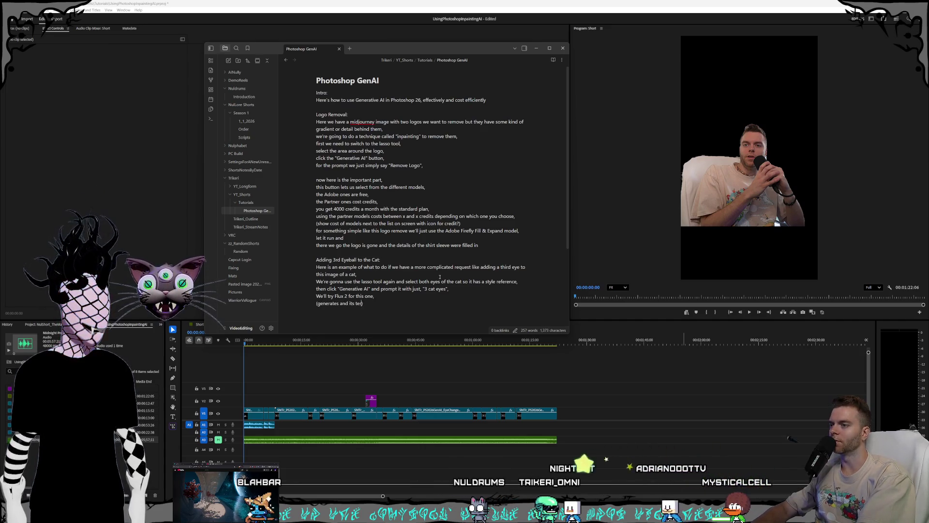
{"action": "type", "text": "we have that"}
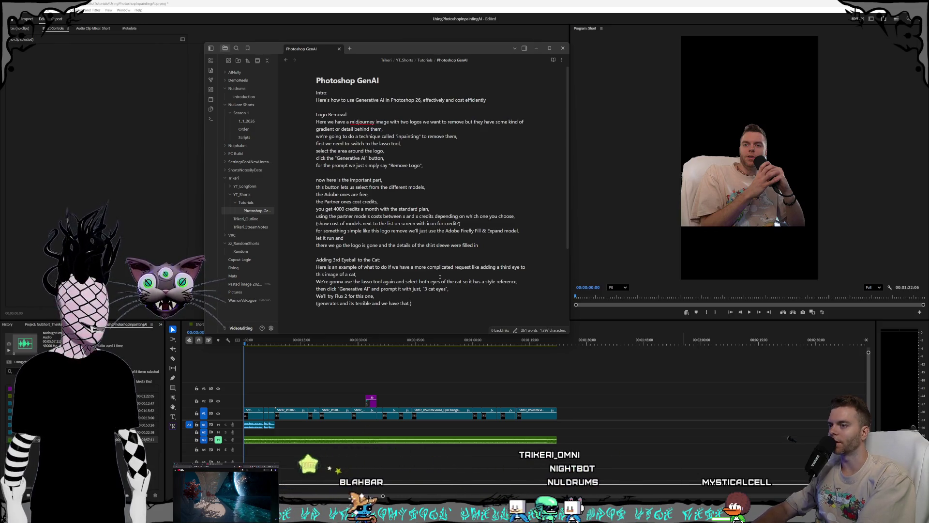
{"action": "type", "text": " one meme sound"}
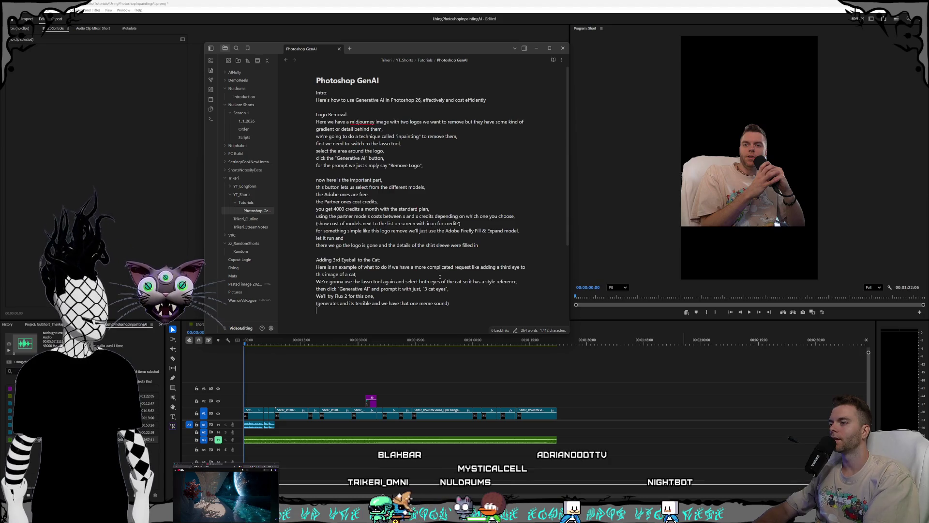
{"action": "key", "text": "Return"}
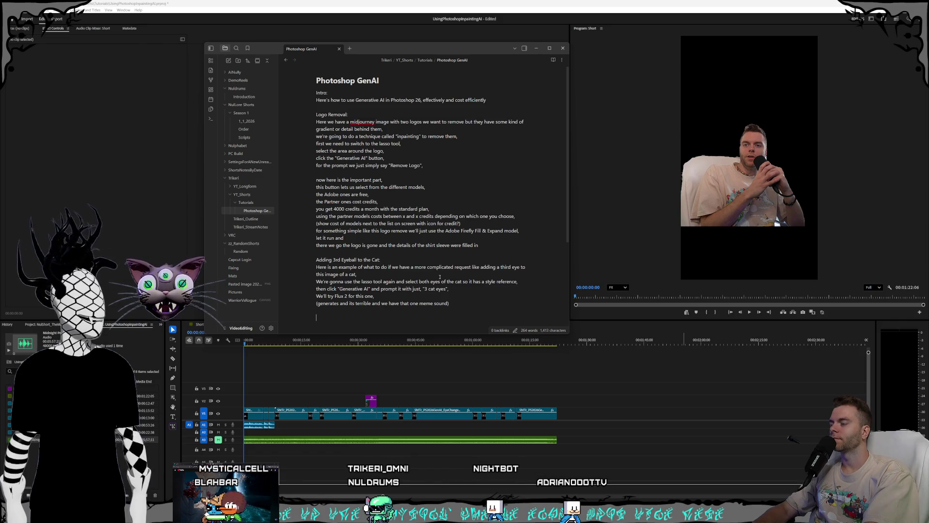
Step: Add the line "Just kidding always use Gemini 3 (nano banana pro)" as the recommended option
{"action": "key", "text": "Return"}
{"action": "key", "text": "Return"}
{"action": "type", "text": "Here"}
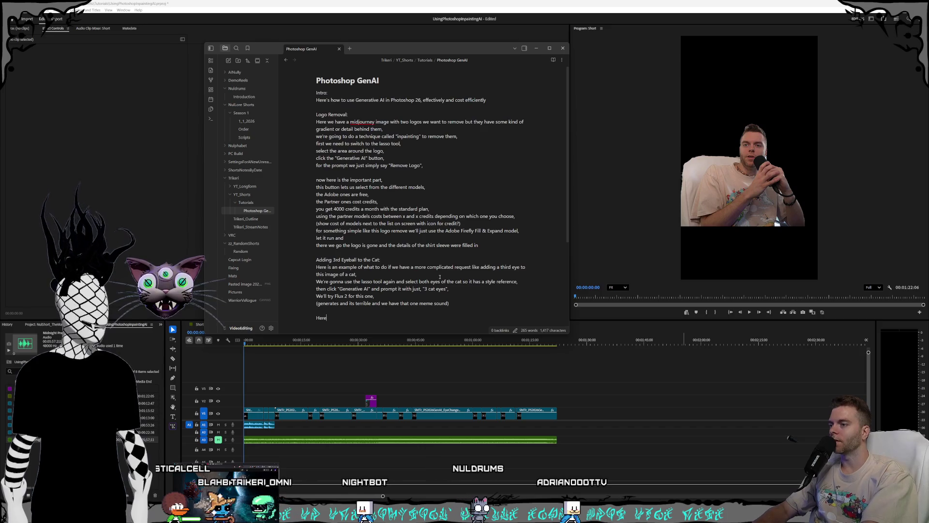
{"action": "key", "text": "BackSpace"}
{"action": "key", "text": "BackSpace"}
{"action": "type", "text": "for"}
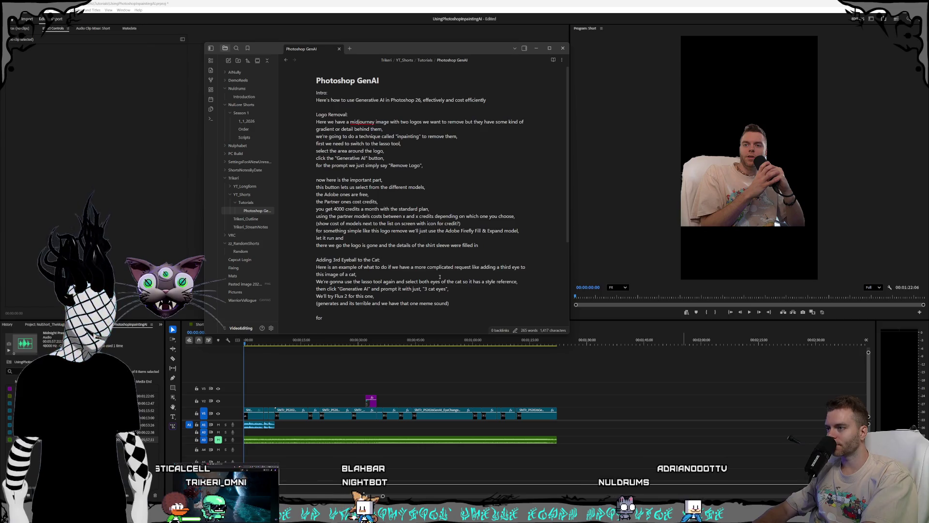
{"action": "type", "text": " something"}
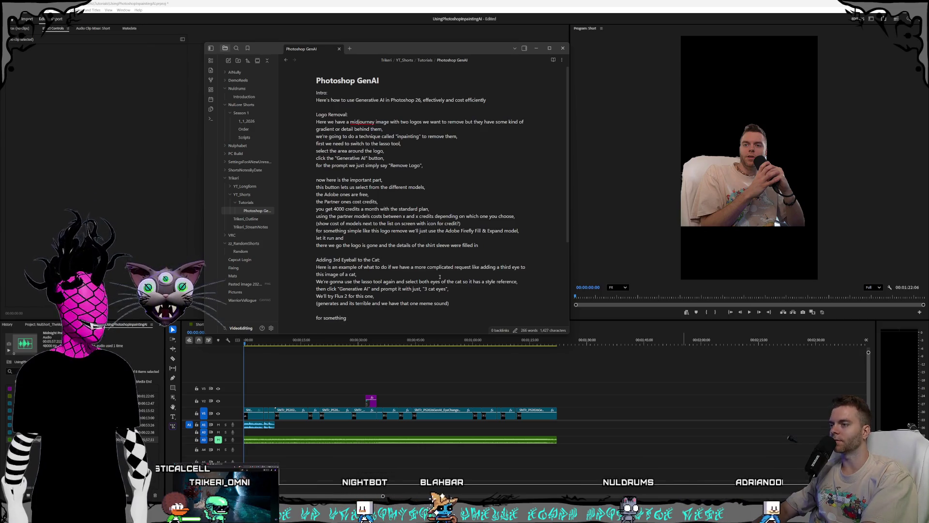
{"action": "type", "text": " like this"}
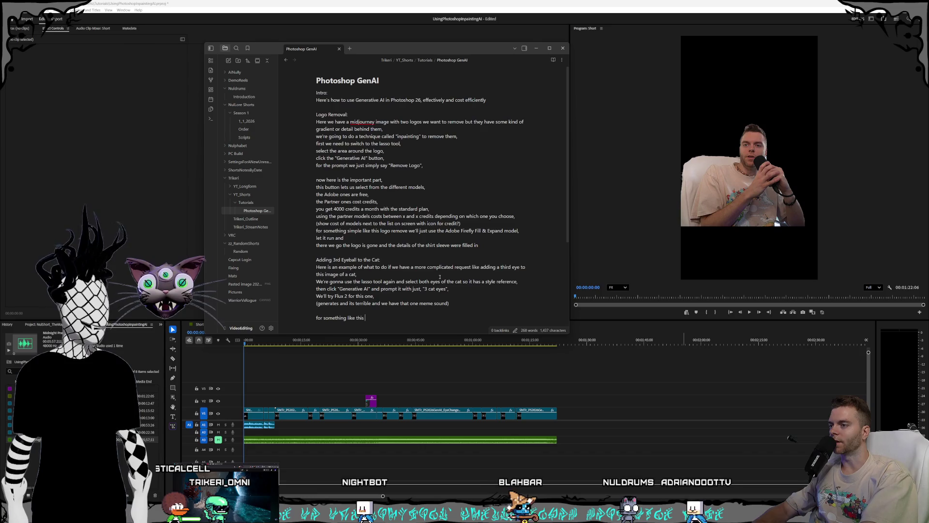
{"action": "type", "text": "i"}
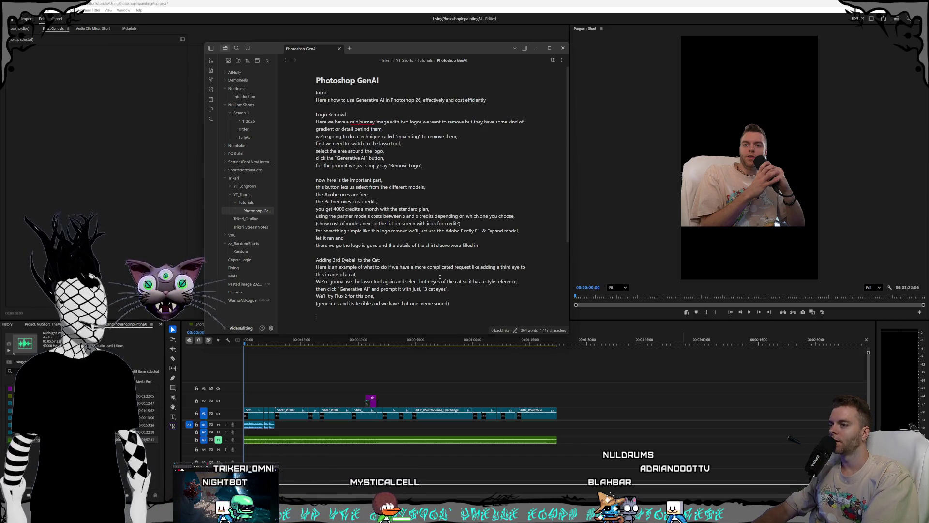
{"action": "key", "text": "Return"}
{"action": "key", "text": "Return"}
{"action": "type", "text": "Ju"}
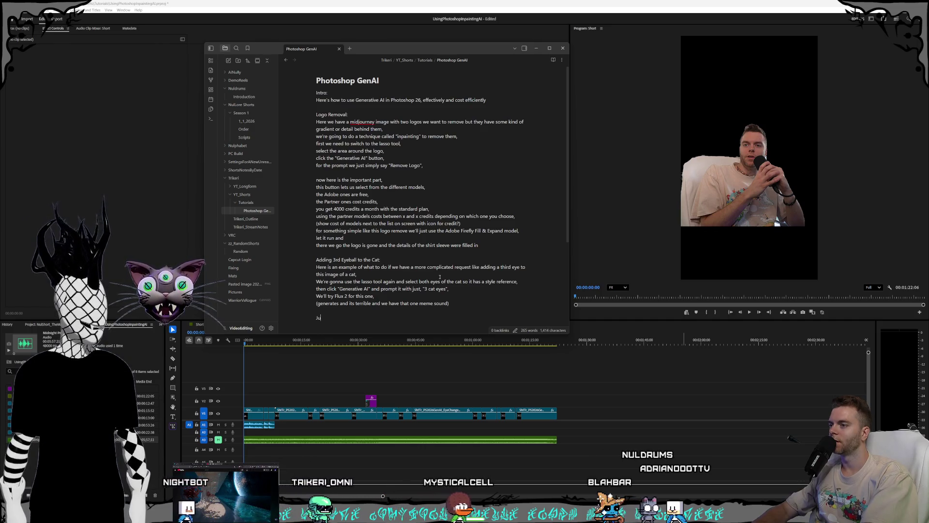
{"action": "type", "text": "st kidding "}
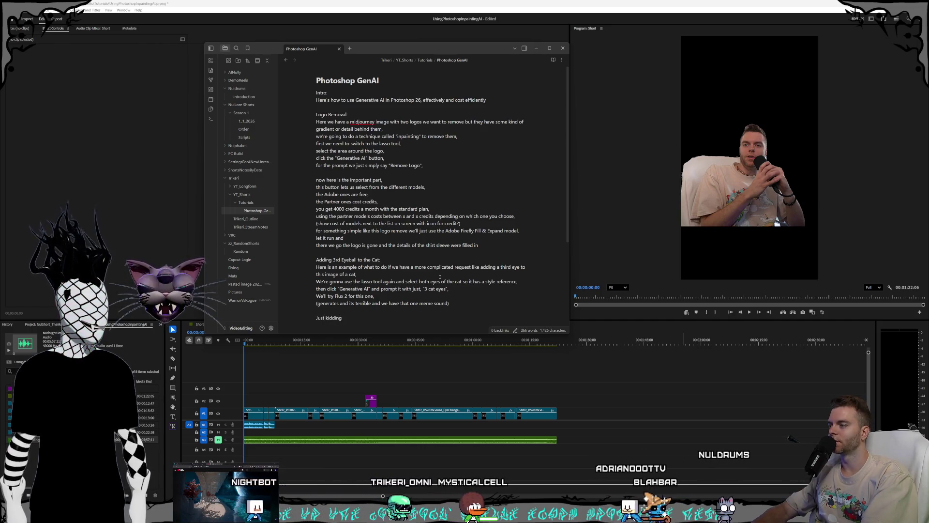
{"action": "type", "text": "always us"}
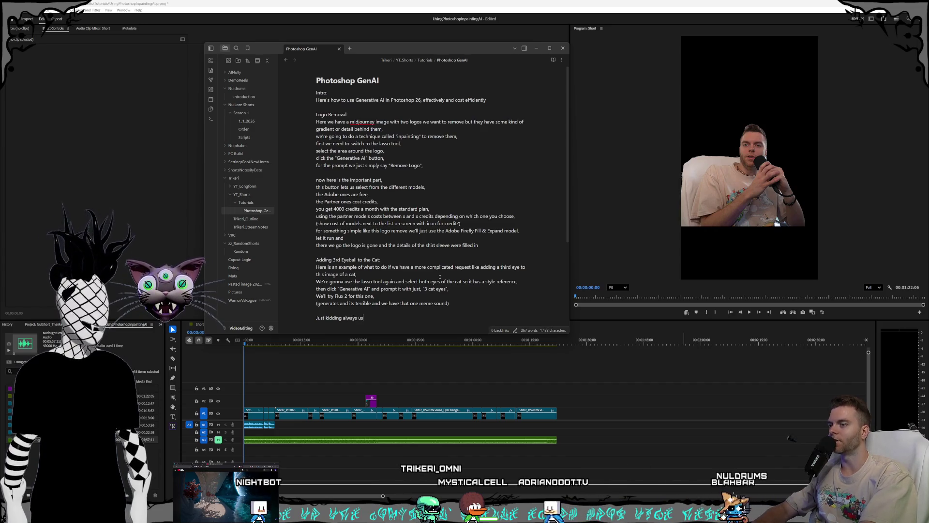
{"action": "type", "text": "e Gemini 3 ("}
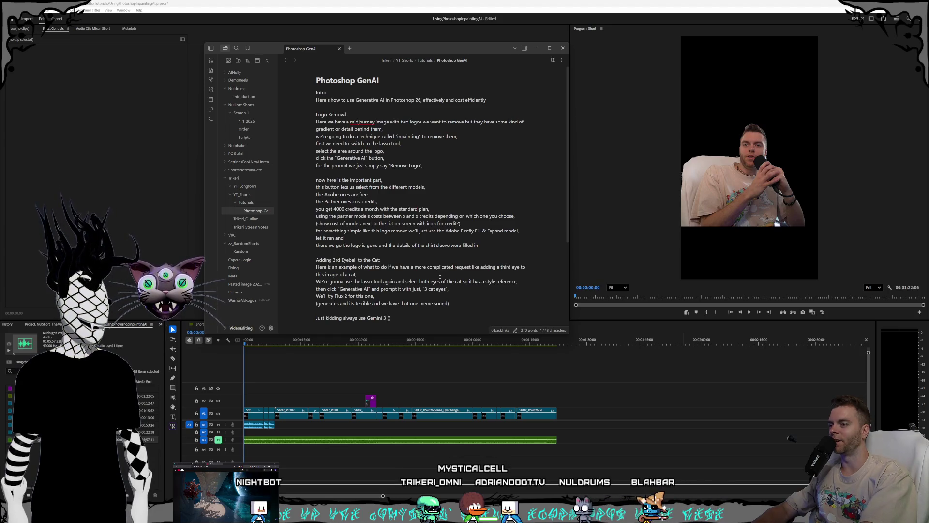
{"action": "type", "text": "na"}
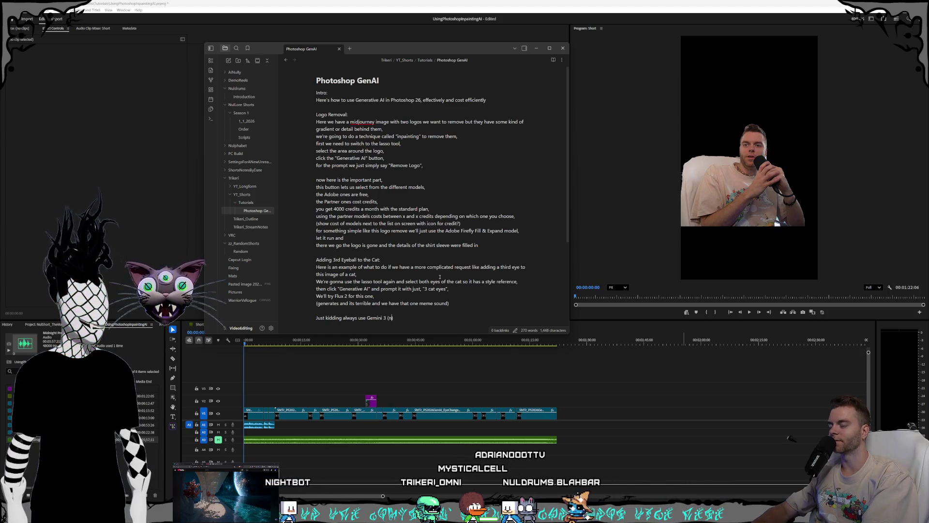
{"action": "type", "text": "no banana pro"}
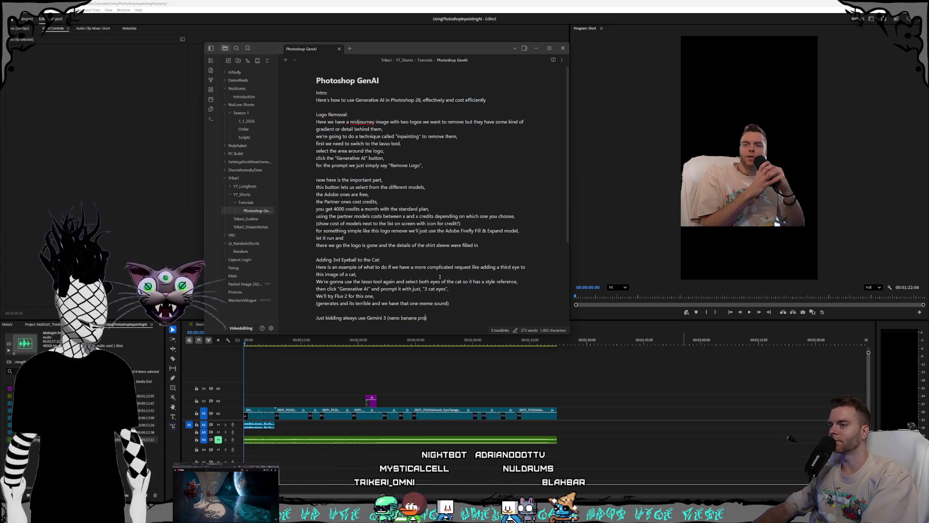
{"action": "type", "text": ")"}
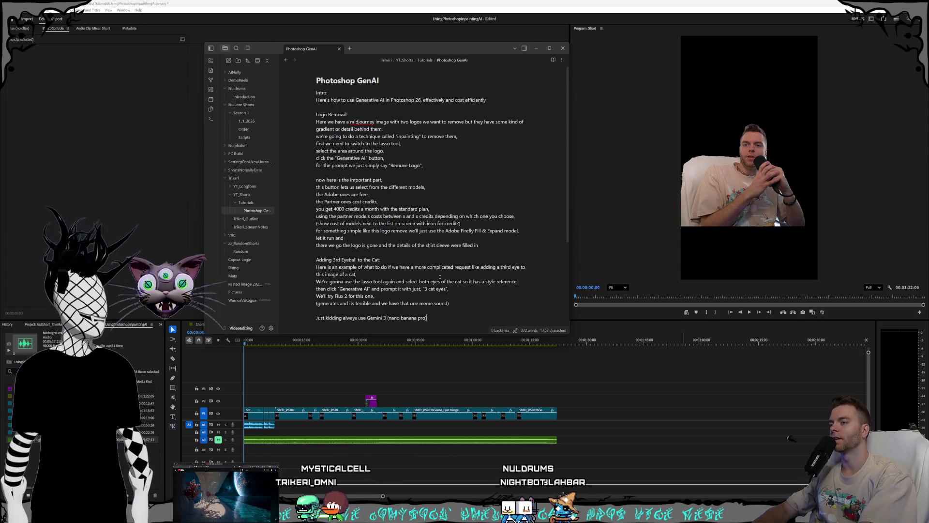
{"action": "type", "text": " as the option,"}
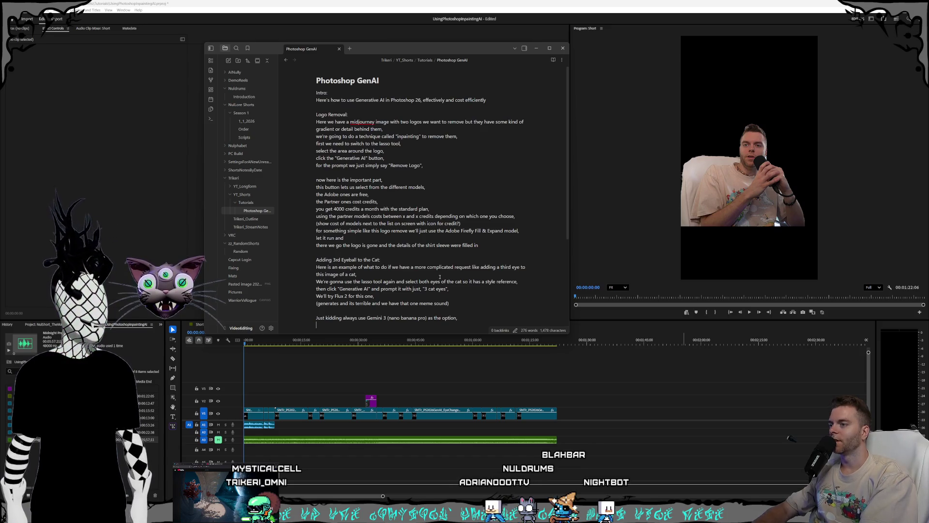
{"action": "key", "text": "BackSpace"}
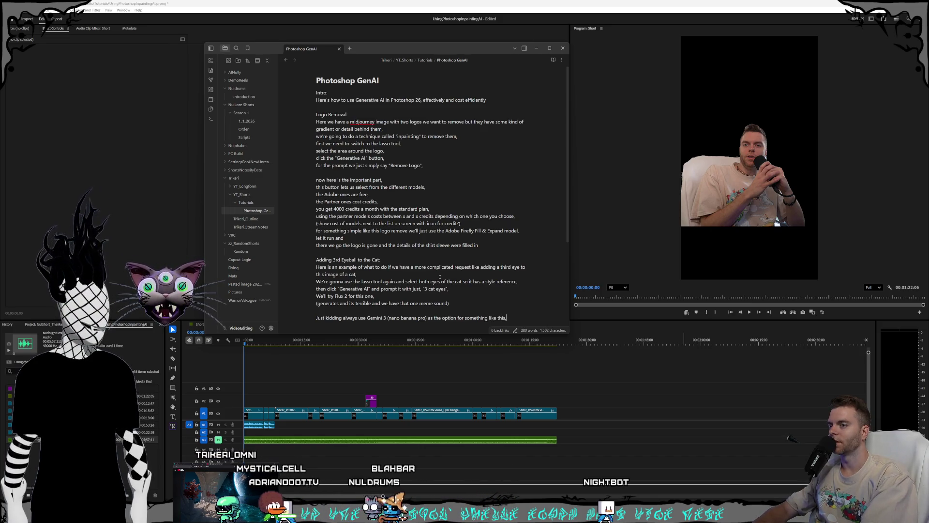
Step: Add "Here is a comparison of the results that I got…" and an "Outro:" heading
{"action": "key", "text": "Return"}
{"action": "type", "text": "Here is a comparison of the resul"}
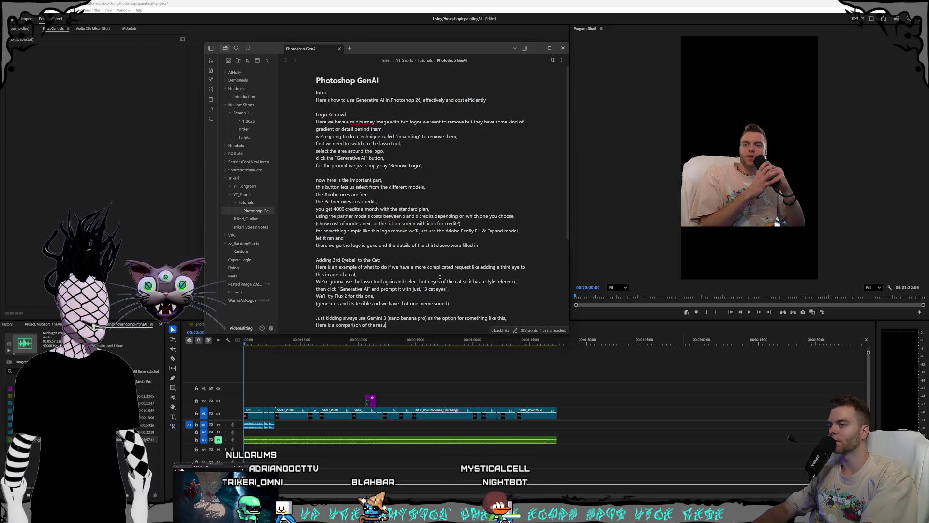
{"action": "type", "text": "ts that I got with all the models trying this task"}
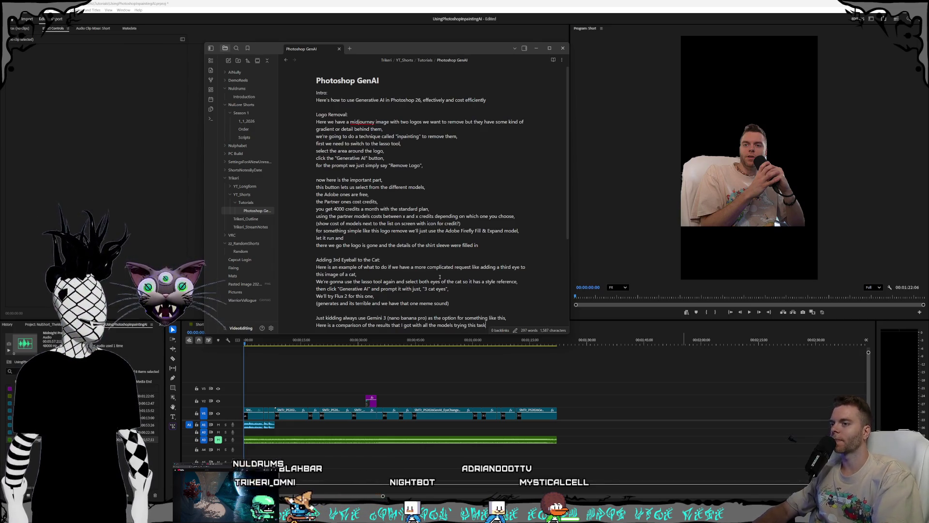
{"action": "key", "text": "Return"}
{"action": "key", "text": "Return"}
{"action": "type", "text": "Outro"}
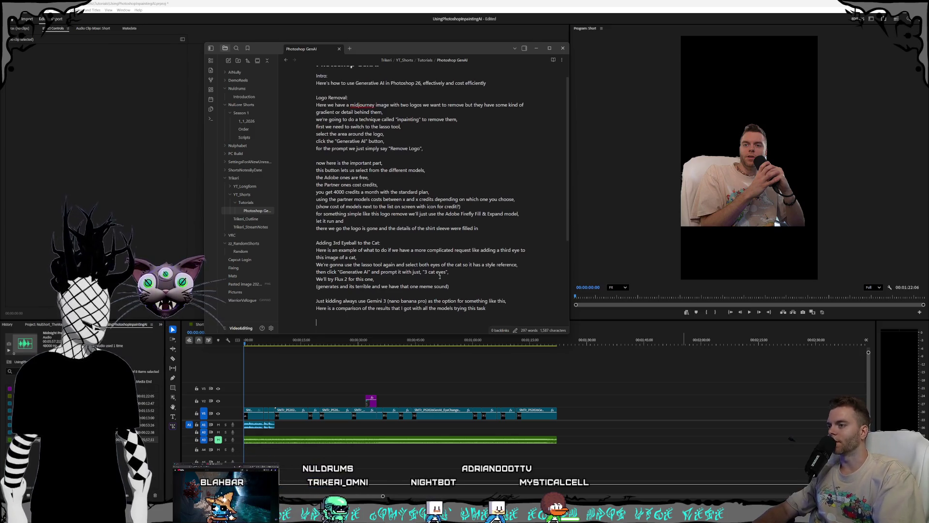
{"action": "type", "text": ":"}
Step: Write the outro line "That's it, follow, like, and subscribe for more computer art tutorials"
{"action": "key", "text": "Return"}
{"action": "type", "text": "Tha"}
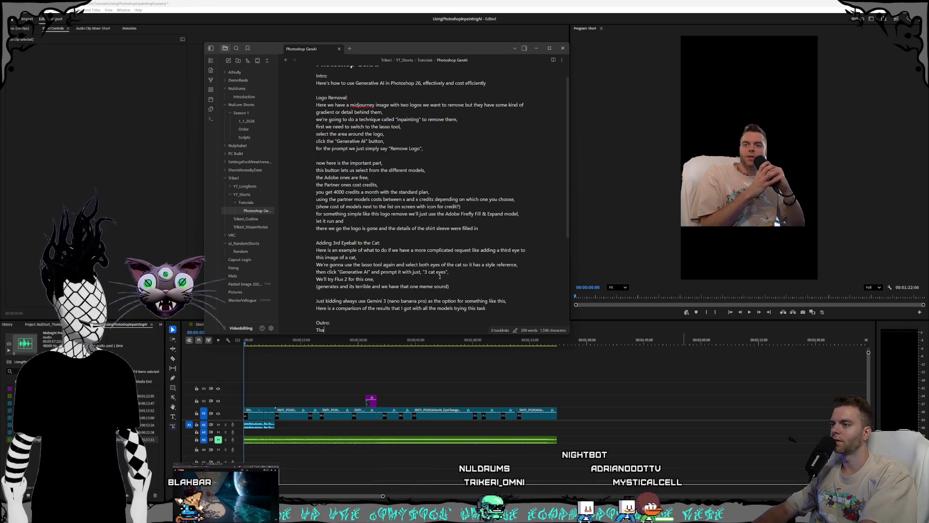
{"action": "type", "text": "t's it, follow, like, and subscribe"}
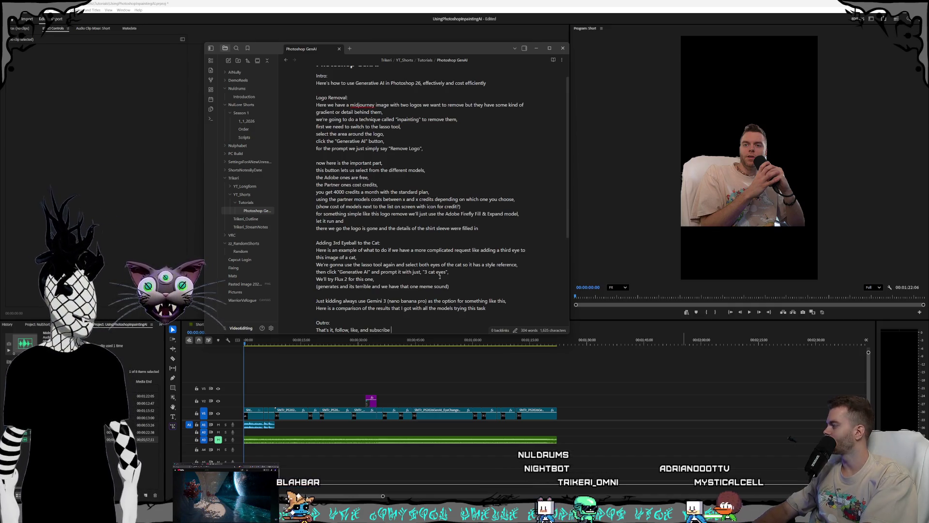
{"action": "type", "text": "for more random compu"}
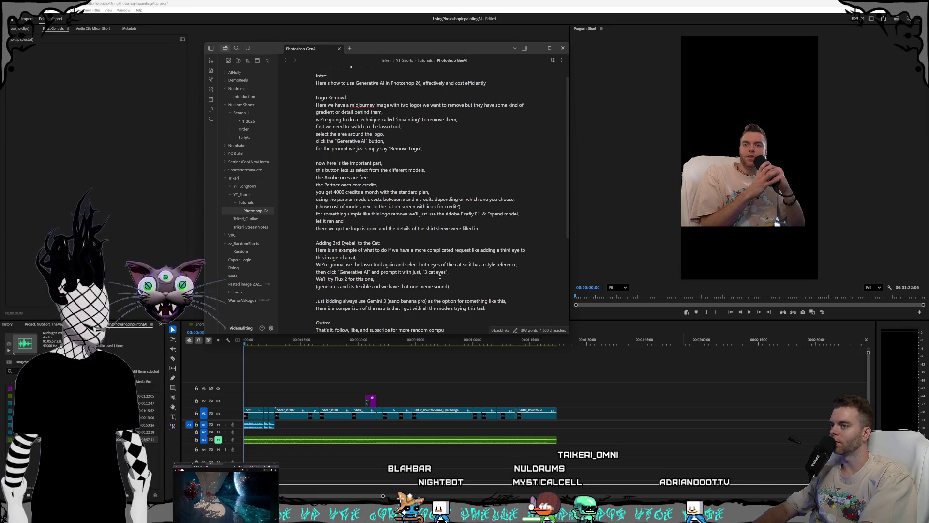
{"action": "type", "text": "ter art"}
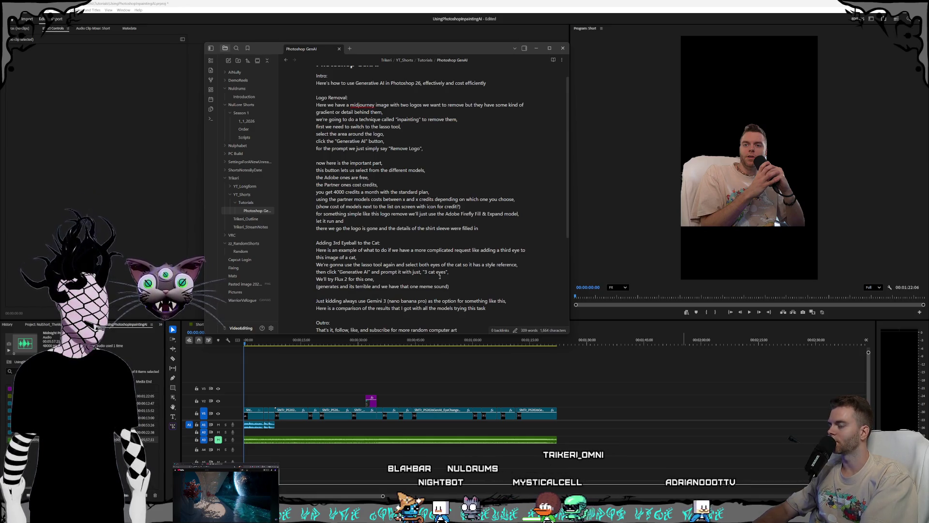
{"action": "type", "text": " tutorials"}
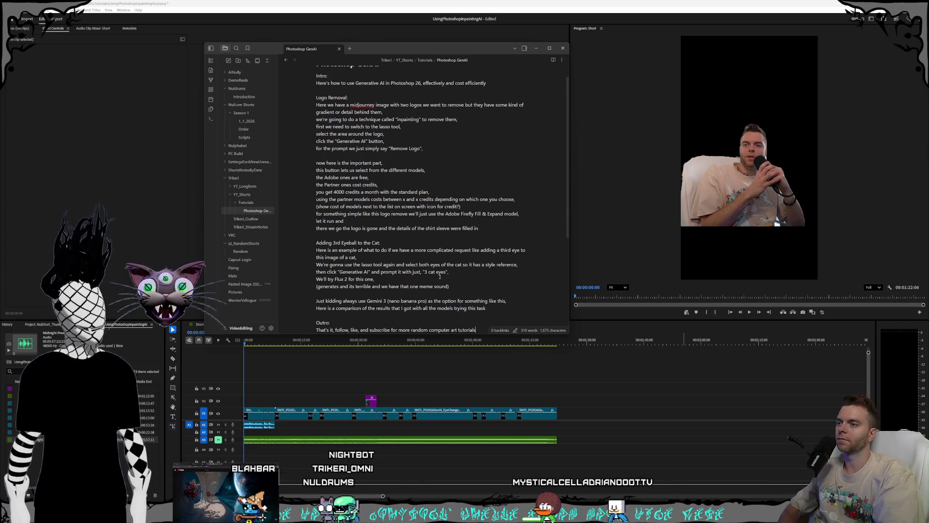
{"action": "key", "text": "BackSpace"}
{"action": "key", "text": "BackSpace"}
{"action": "key", "text": "BackSpace"}
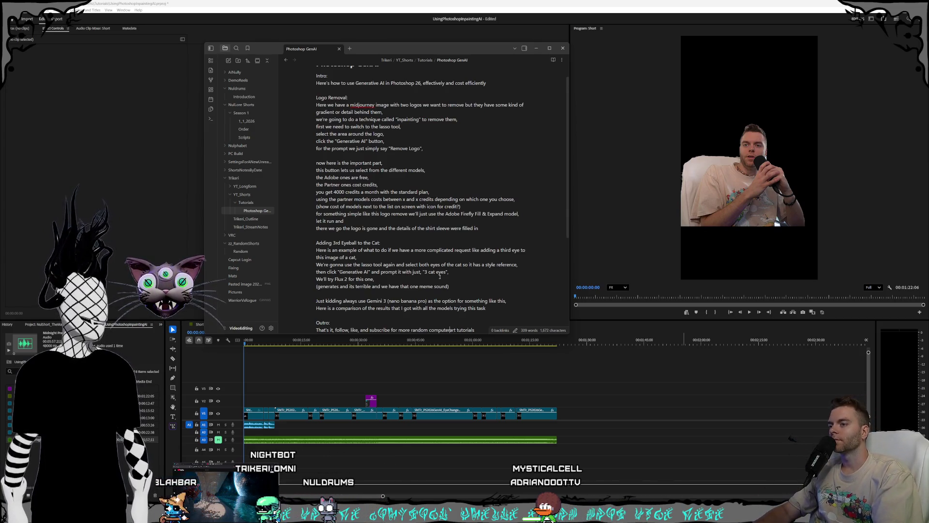
{"action": "type", "text": "arsoftw"}
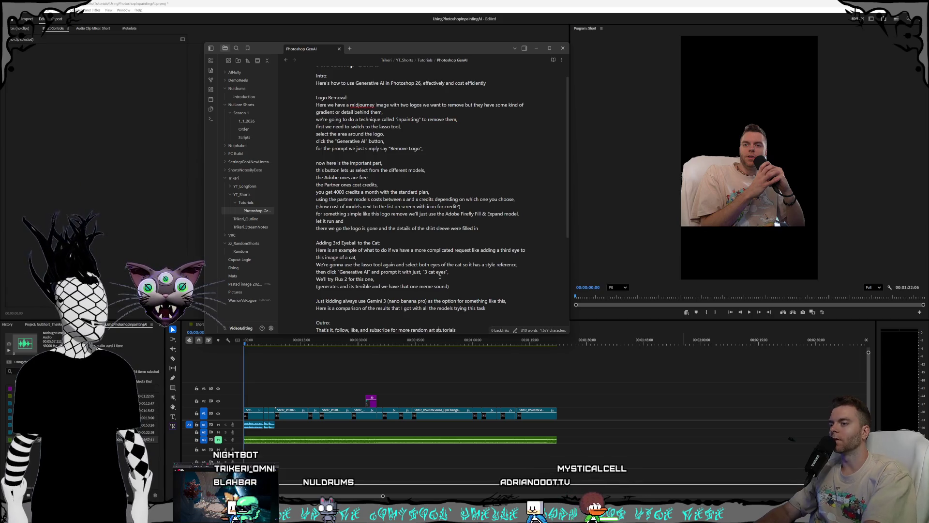
{"action": "type", "text": "are and gamed"}
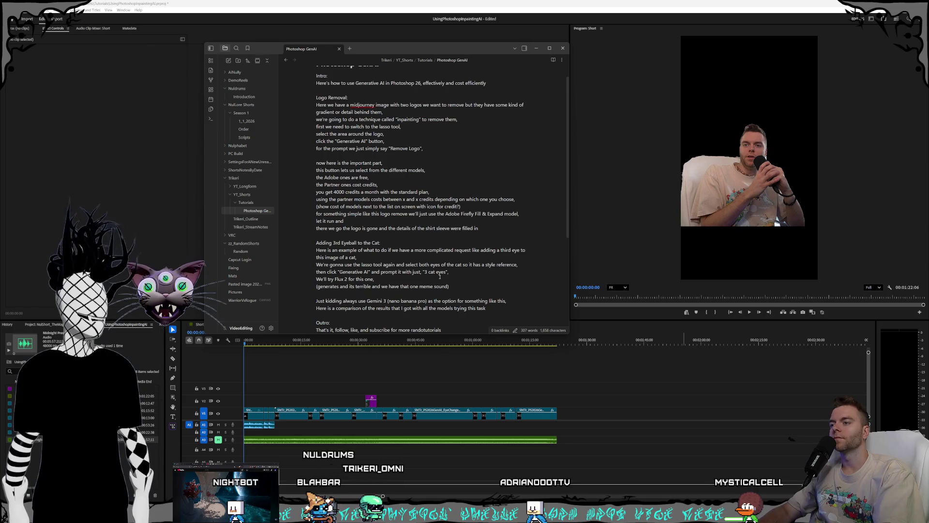
{"action": "key", "text": "BackSpace"}
{"action": "key", "text": "BackSpace"}
{"action": "key", "text": "BackSpace"}
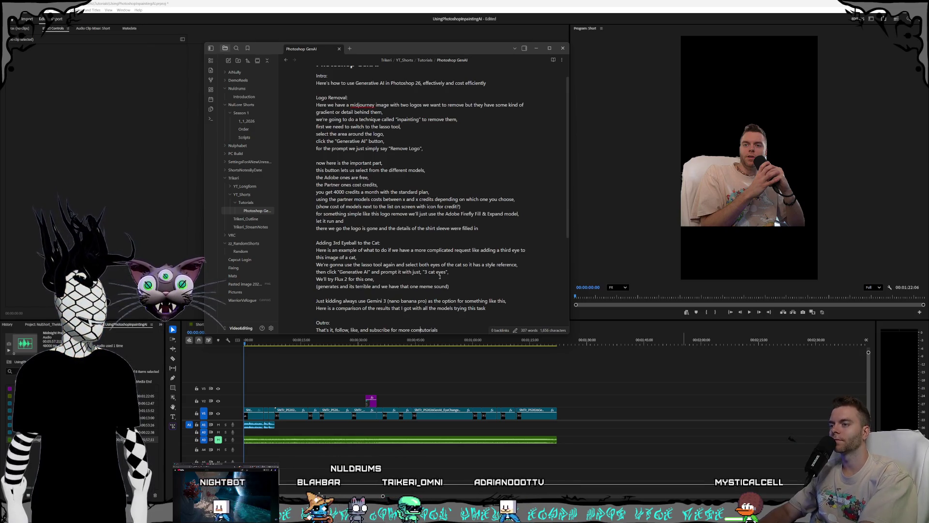
{"action": "type", "text": "puter art"}
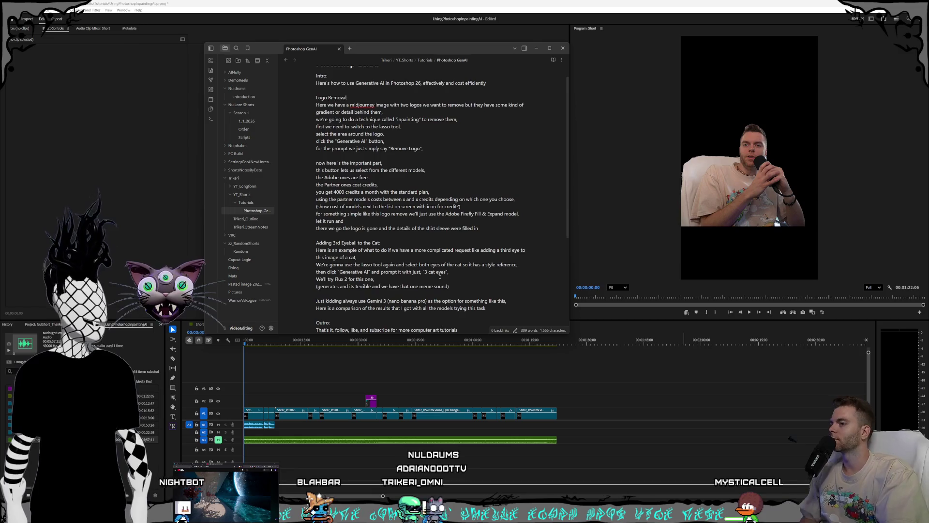
{"action": "key", "text": "Return"}
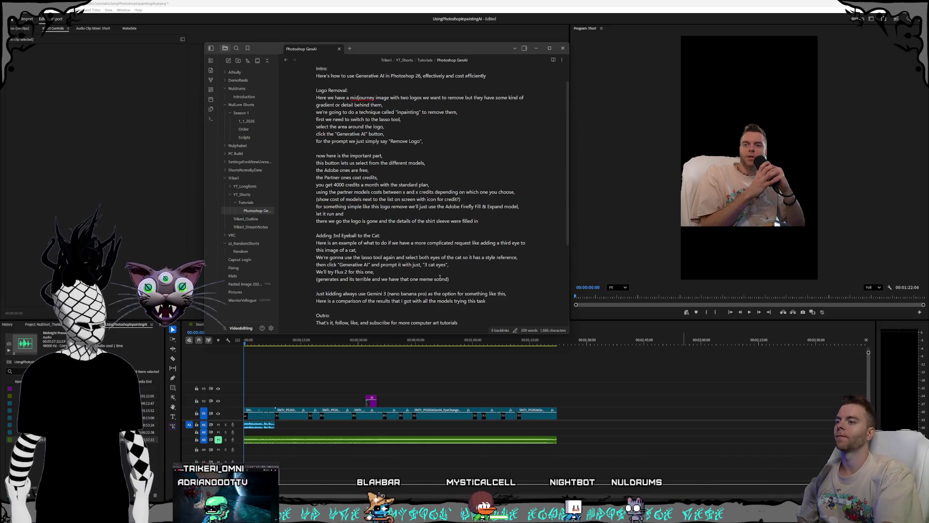
Step: Change the outro ending to "if you liked this tutorial thanks"
{"action": "key", "text": "BackSpace"}
{"action": "key", "text": "BackSpace"}
{"action": "key", "text": "BackSpace"}
{"action": "key", "text": "BackSpace"}
{"action": "key", "text": "BackSpace"}
{"action": "key", "text": "BackSpace"}
{"action": "type", "text": "if you liked this tutori"}
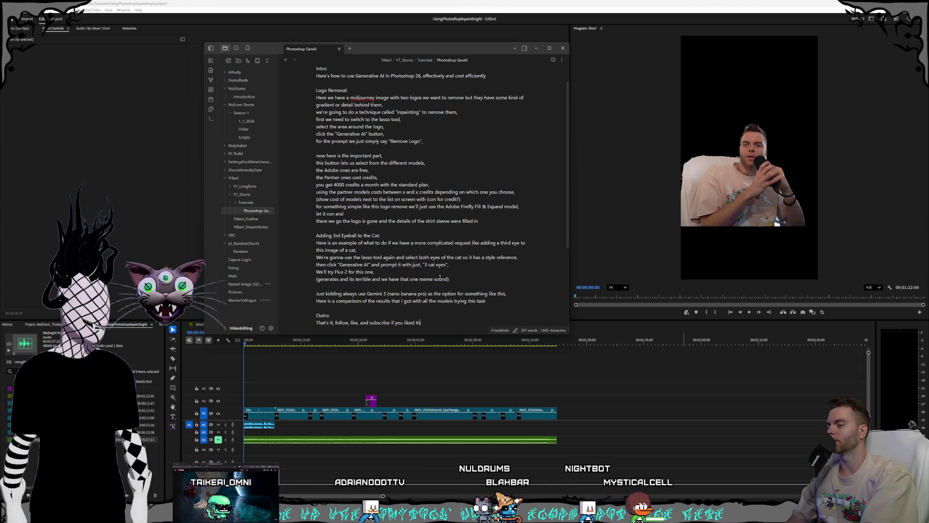
{"action": "type", "text": "al thanks"}
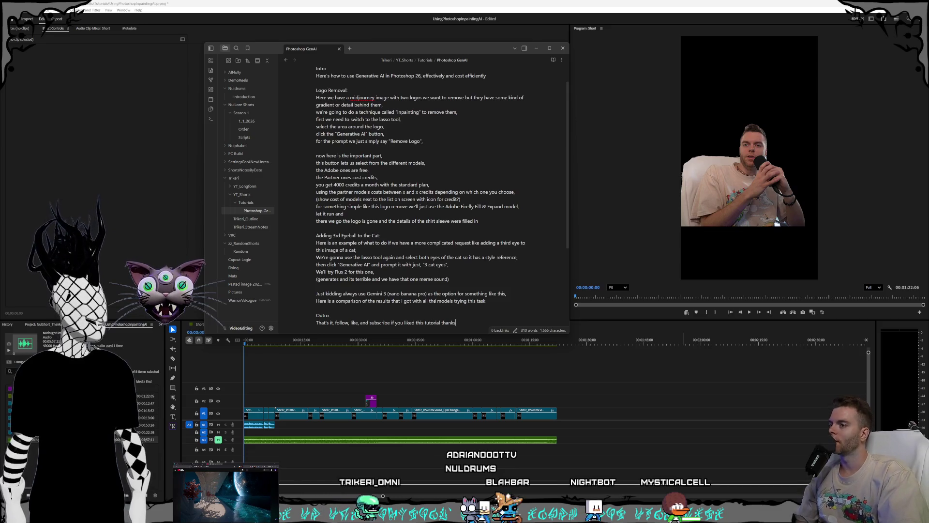
{"action": "left_click", "coordinate": [456, 322]}
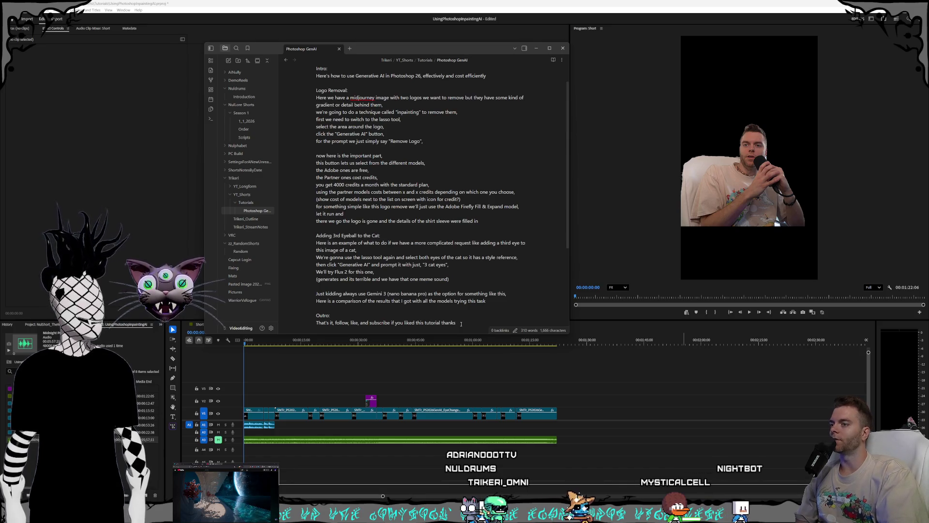
{"action": "scroll", "coordinate": [463, 311], "scroll_direction": "down", "scroll_amount": 2}
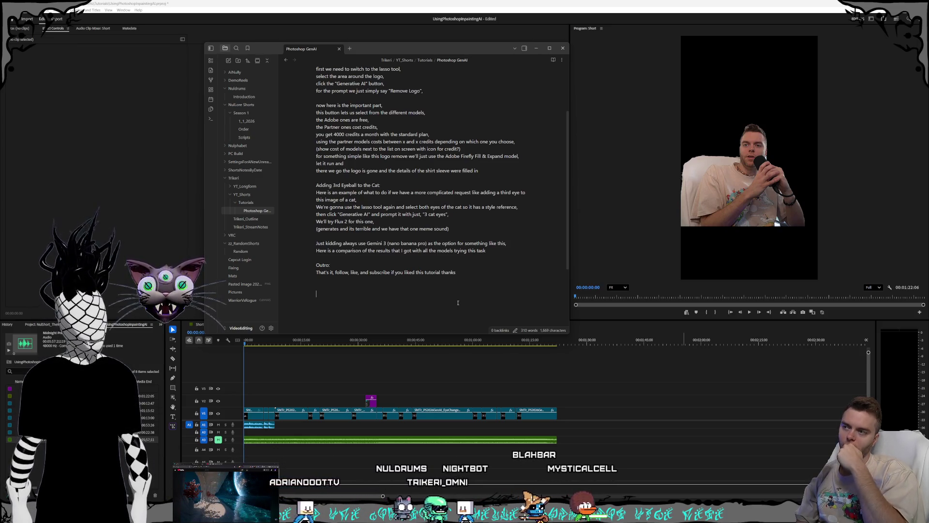
Step: Type the reminder 'Figure out how to make it loop' on the empty line below the outro
{"action": "left_click", "coordinate": [458, 303]}
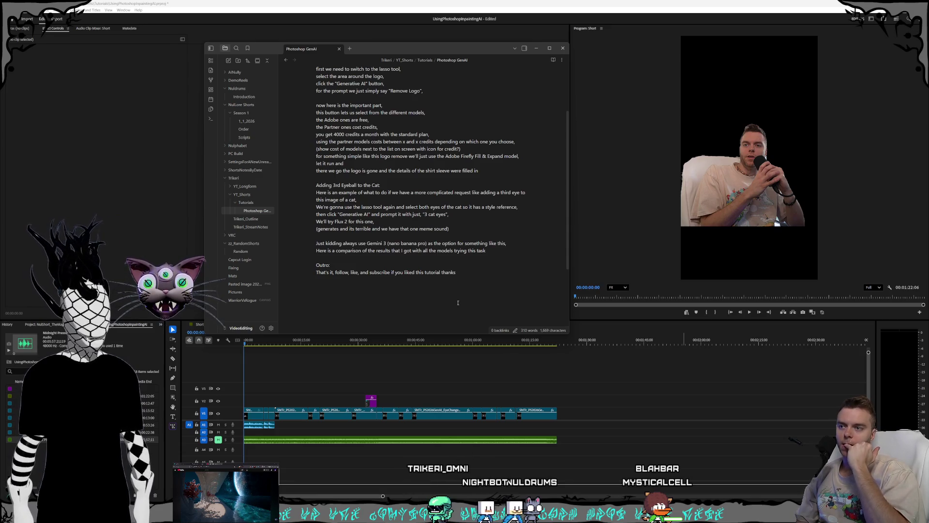
{"action": "type", "text": "Figur"}
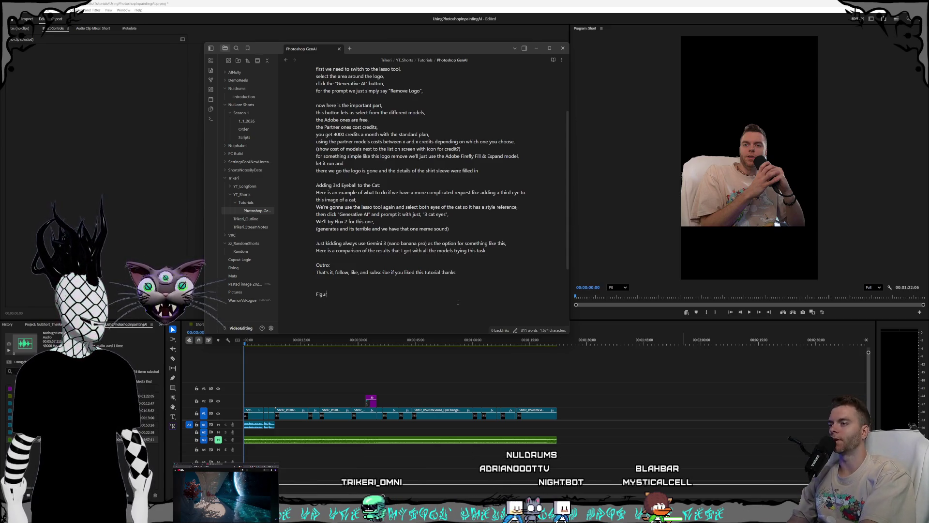
{"action": "type", "text": "e out how to make it loop?"}
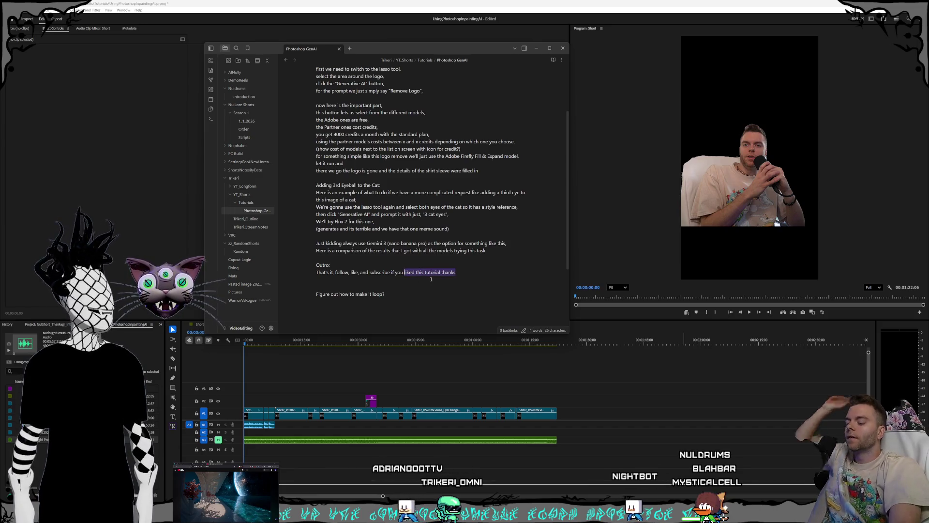
Step: Finish the outro with 'found this helpful and want to see more!' and add blank lines after the model-cost note
{"action": "type", "text": "found this helpful and want to see more!"}
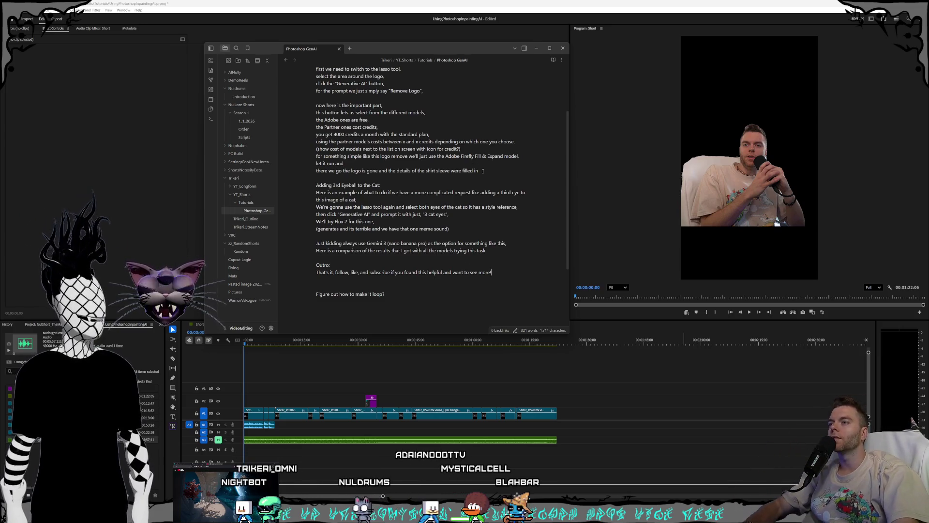
{"action": "left_click", "coordinate": [472, 150]}
{"action": "key", "text": "Return"}
{"action": "key", "text": "Return"}
{"action": "key", "text": "Up"}
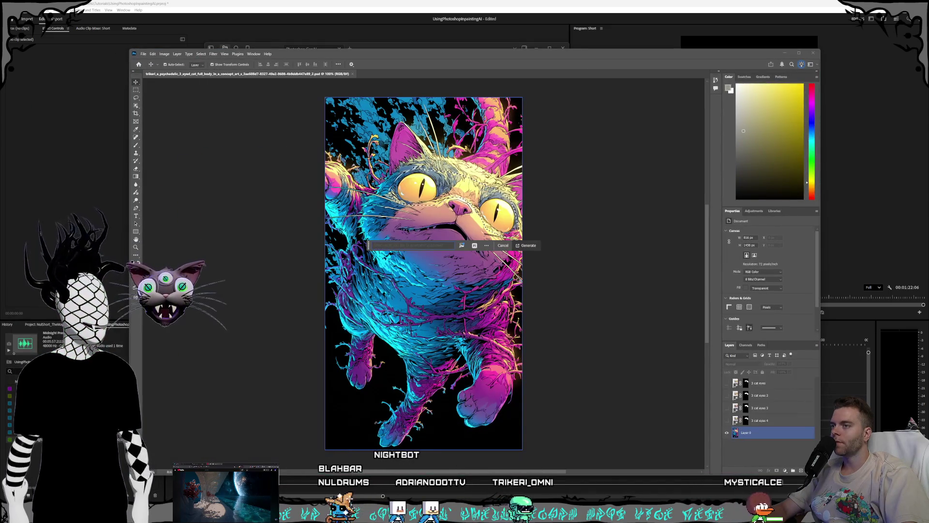
{"action": "left_click", "coordinate": [474, 245]}
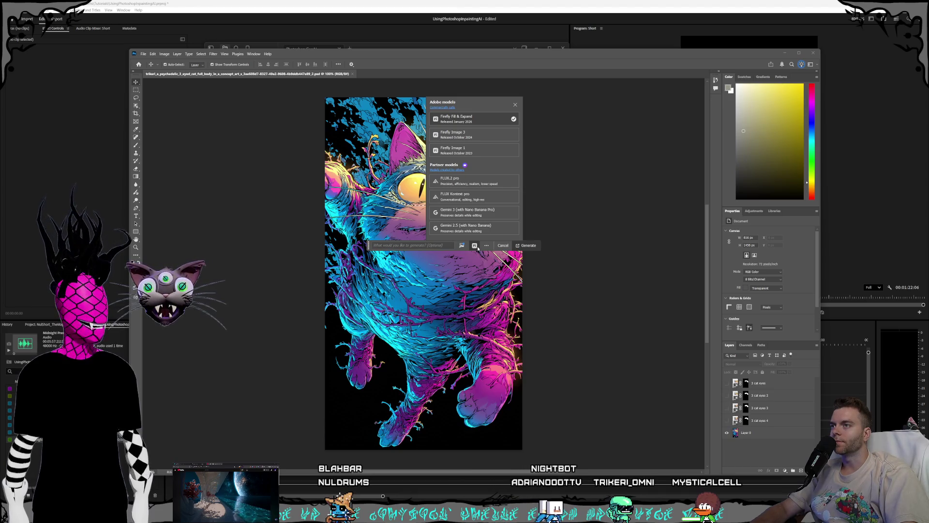
Step: Close the AI model list and browse the 3 cat eyes 4, 2 and top variation layers
{"action": "left_click", "coordinate": [475, 245]}
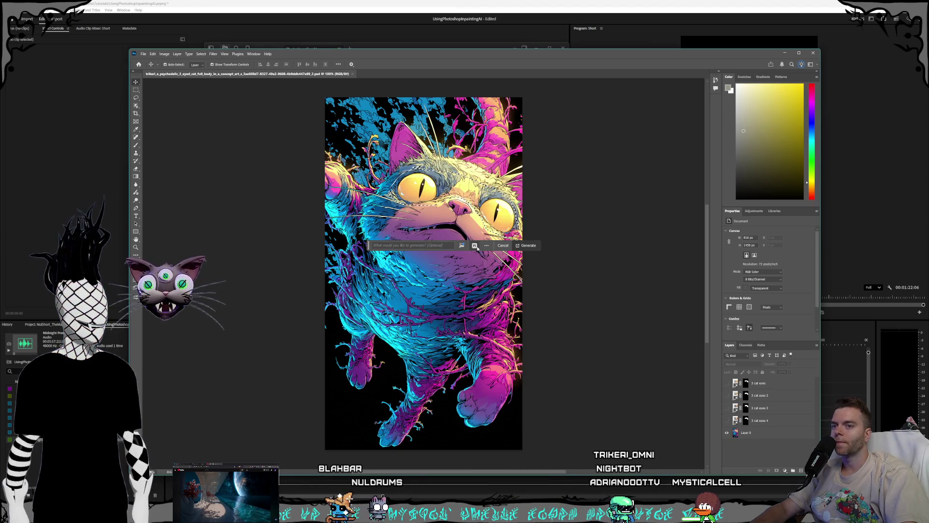
{"action": "left_click", "coordinate": [791, 422]}
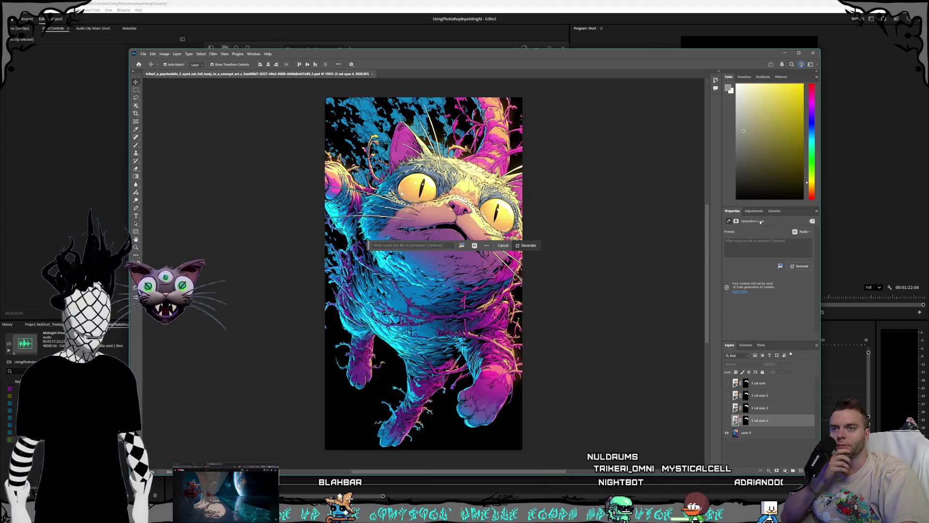
{"action": "left_click", "coordinate": [764, 409]}
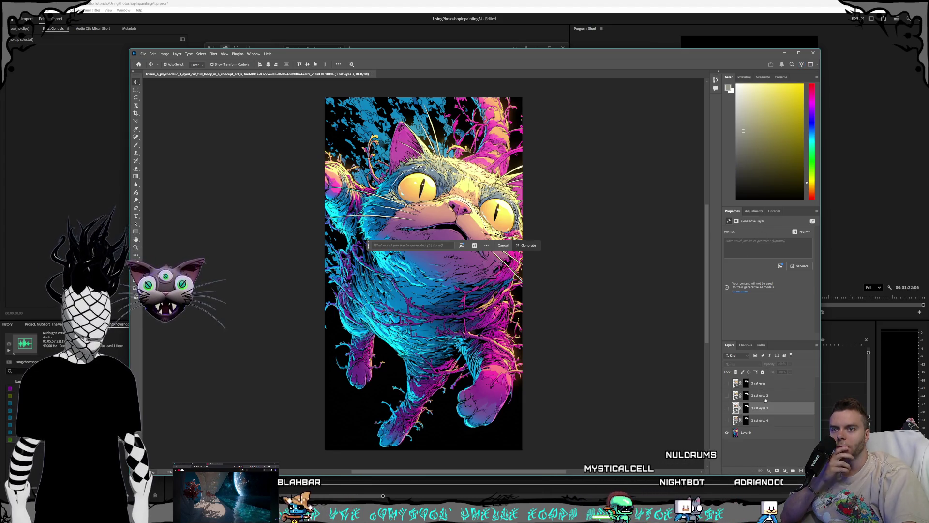
{"action": "left_click", "coordinate": [766, 397]}
{"action": "left_click", "coordinate": [767, 383]}
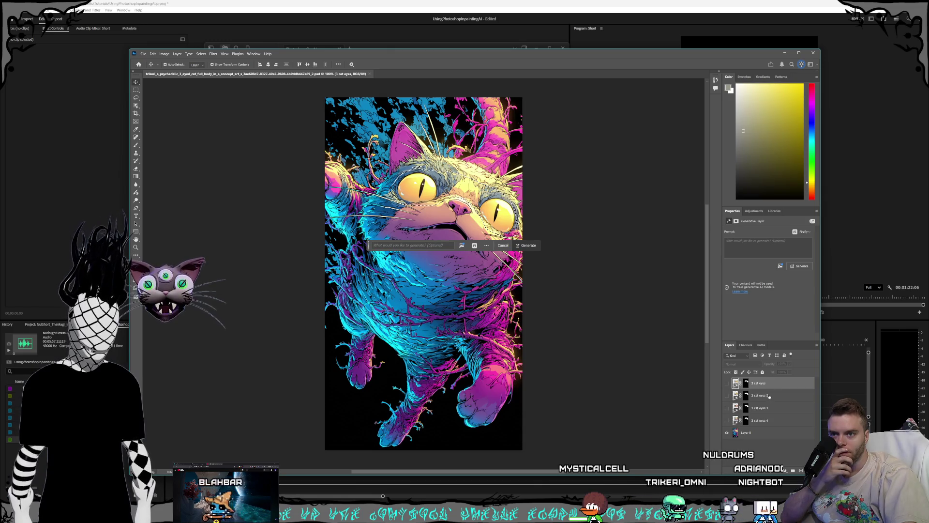
Step: Cancel the pending generative fill prompt and select the 3 cat eyes 3 and 4 layers
{"action": "left_click", "coordinate": [504, 246]}
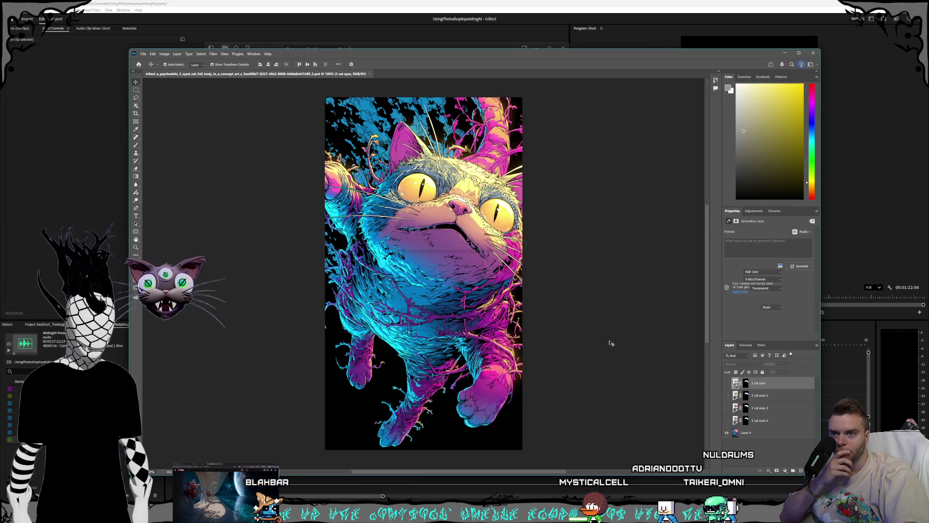
{"action": "left_click", "coordinate": [769, 407]}
{"action": "left_click", "coordinate": [771, 422]}
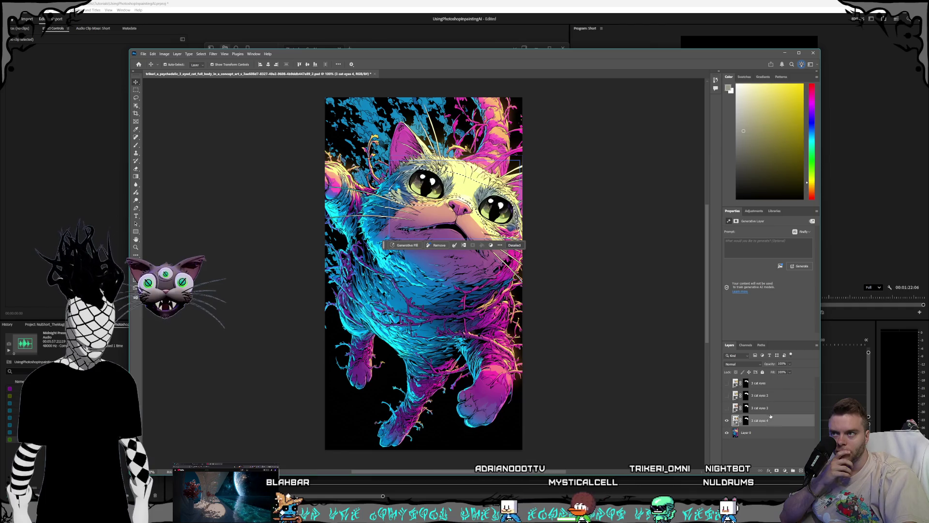
Step: Hide '3 cat eyes 4', show the top '3 cat eyes' layer, and move Layer 0 up beneath it
{"action": "left_click", "coordinate": [765, 385]}
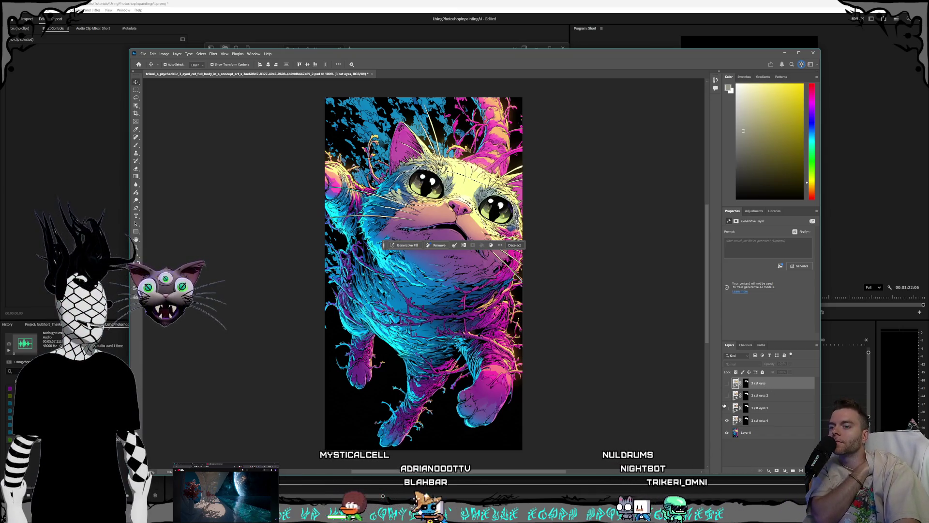
{"action": "left_click", "coordinate": [726, 420]}
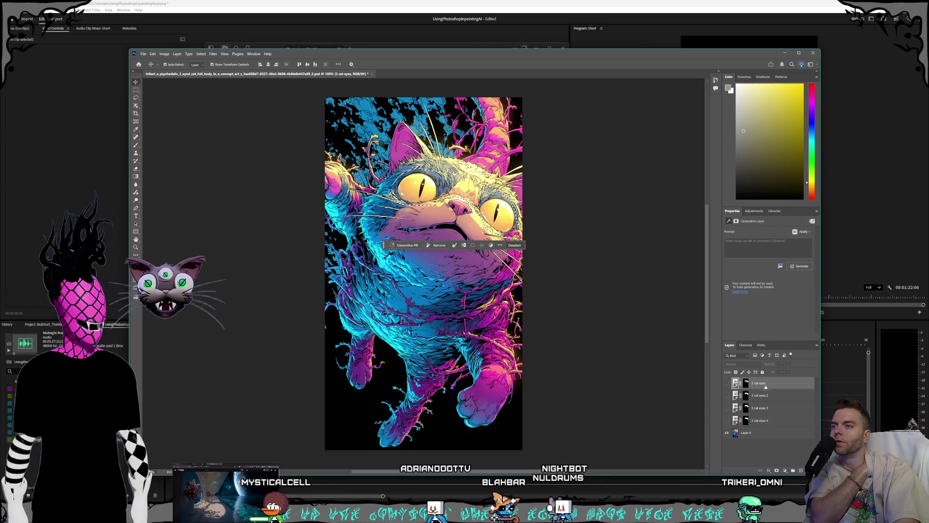
{"action": "left_click", "coordinate": [726, 383]}
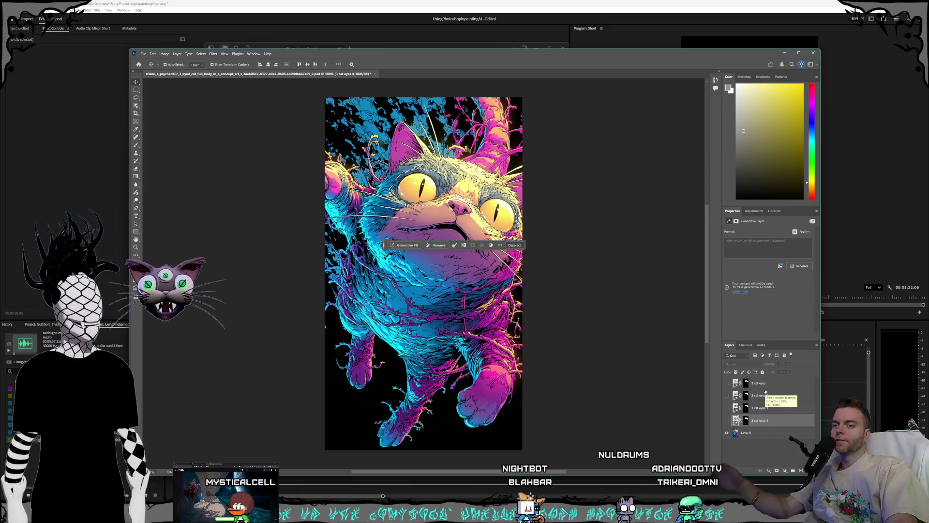
{"action": "key", "text": "alt+bracketleft"}
{"action": "key", "text": "ctrl+bracketright"}
{"action": "key", "text": "ctrl+bracketright"}
{"action": "key", "text": "ctrl+bracketright"}
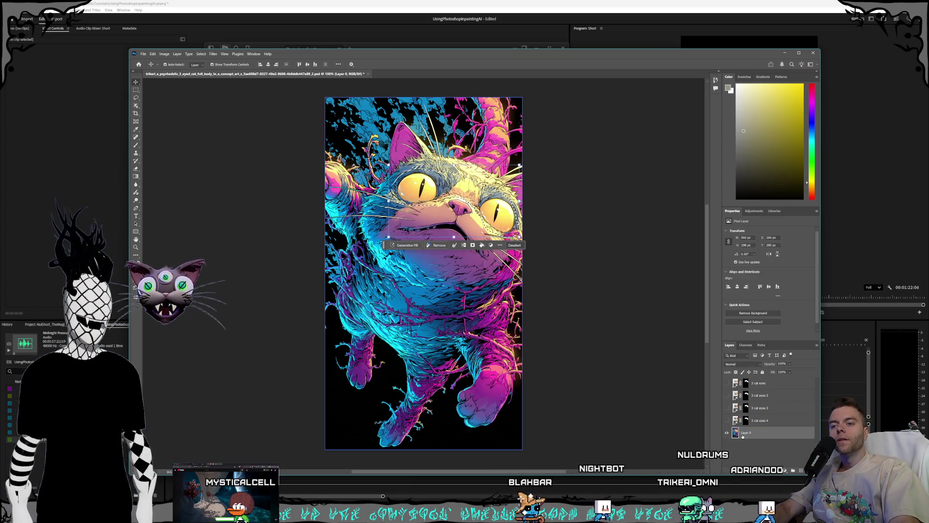
Step: Select only Layer 0 and start a new Generative Fill prompt over the two-eyed cat
{"action": "left_click", "coordinate": [757, 396]}
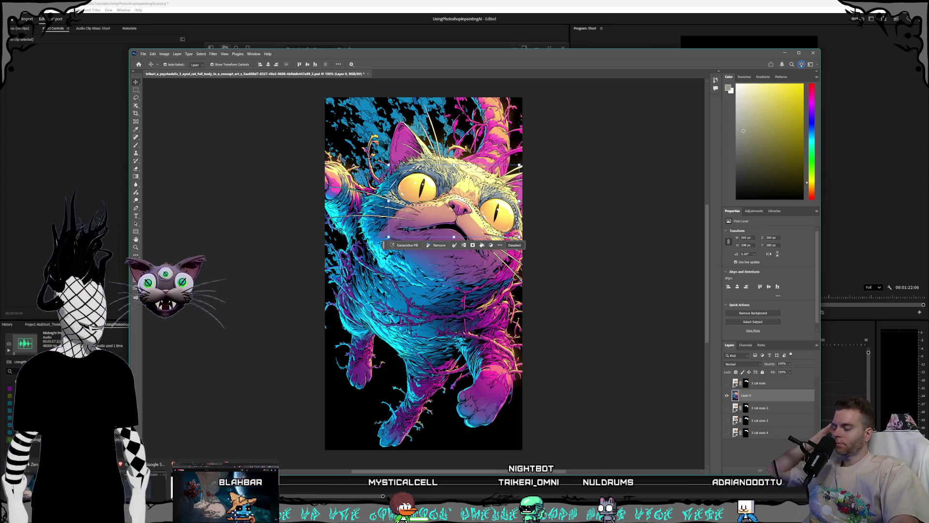
{"action": "left_click", "coordinate": [407, 245]}
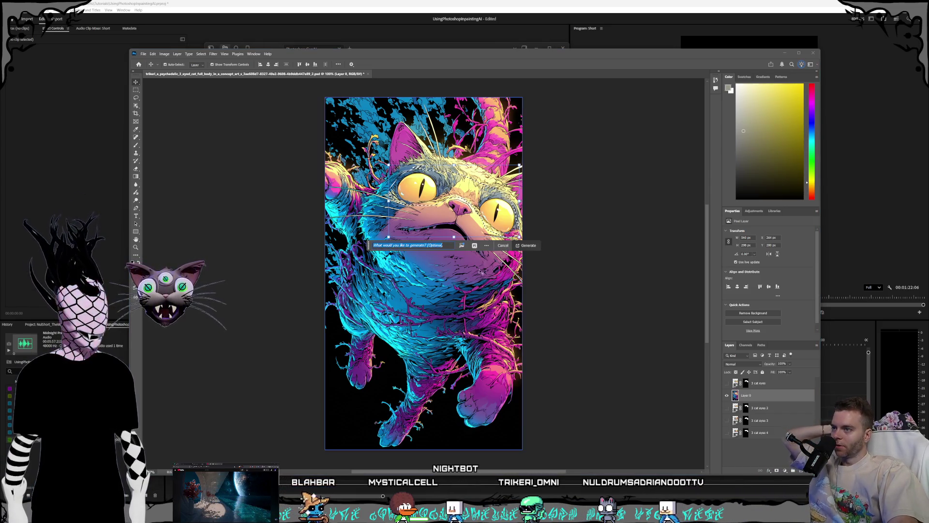
Step: Review the Adobe and partner generative models list, then dismiss it and the prompt with Esc
{"action": "left_click", "coordinate": [474, 245]}
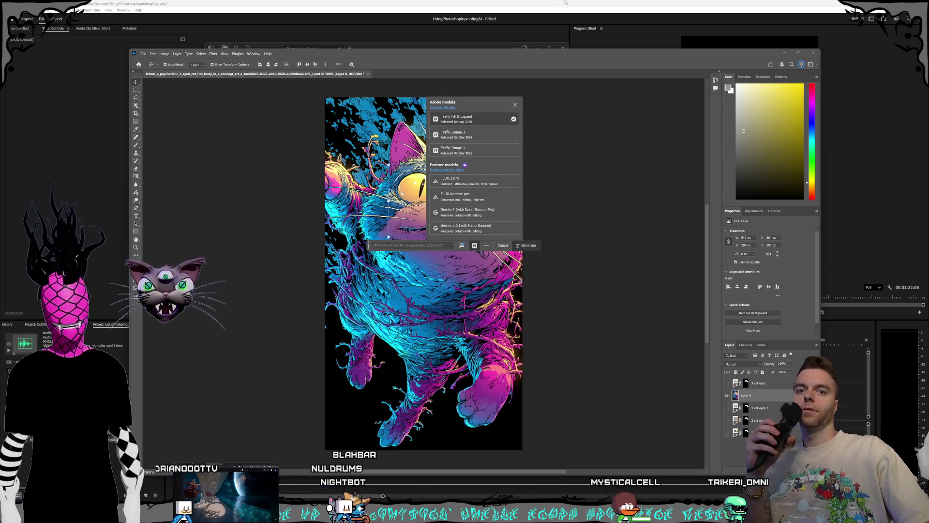
{"action": "key", "text": "Escape"}
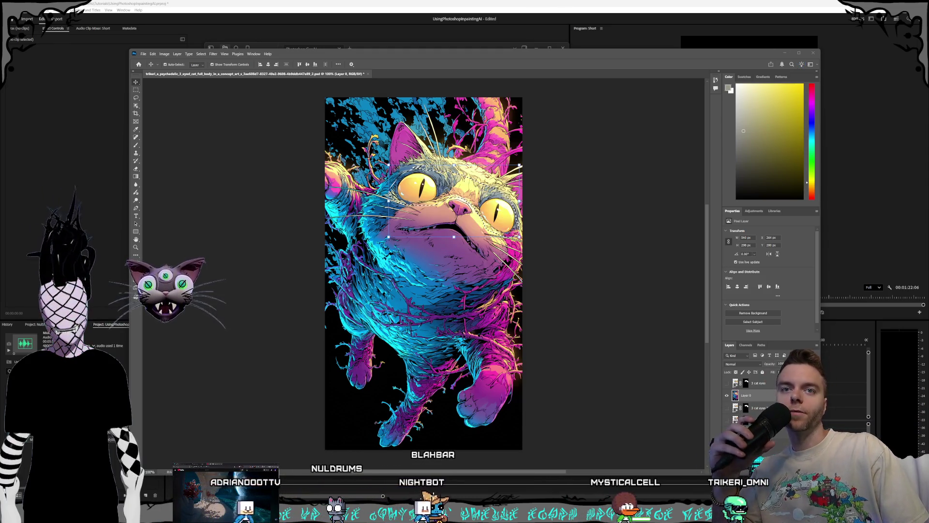
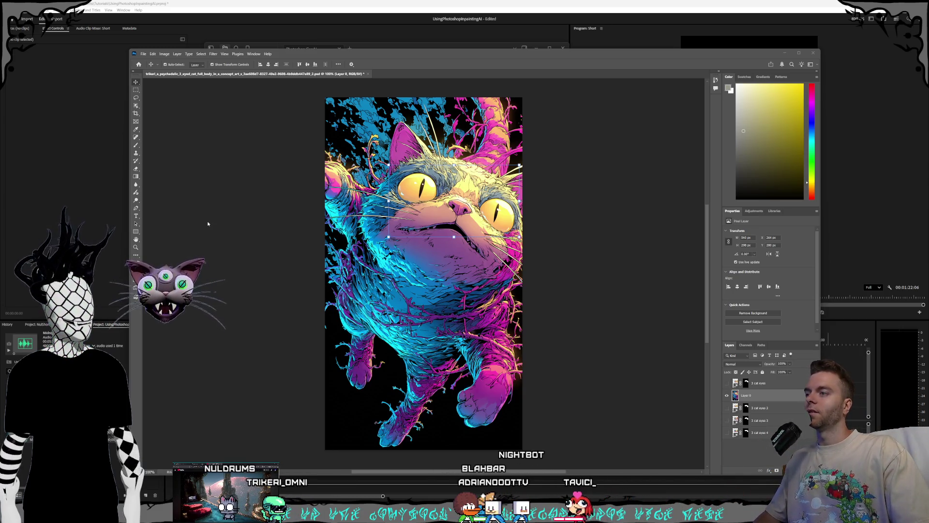
Step: Restore the selection around the cat's face, dismiss the Generative Fill prompt, then deselect
{"action": "key", "text": "ctrl+shift+d"}
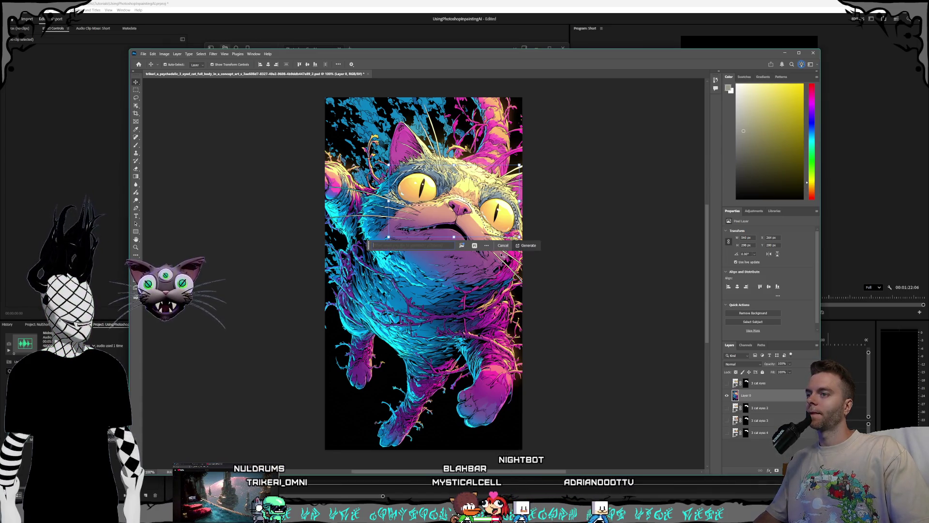
{"action": "key", "text": "Escape"}
{"action": "left_click", "coordinate": [581, 208]}
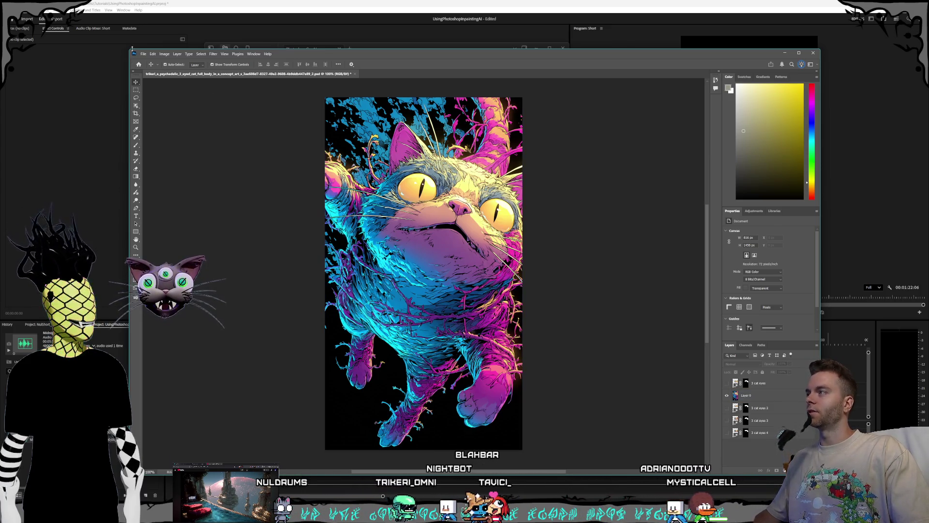
Step: Shrink the Photoshop window and settle it up and to the left
{"action": "left_click_drag", "start_coordinate": [129, 49], "coordinate": [209, 91]}
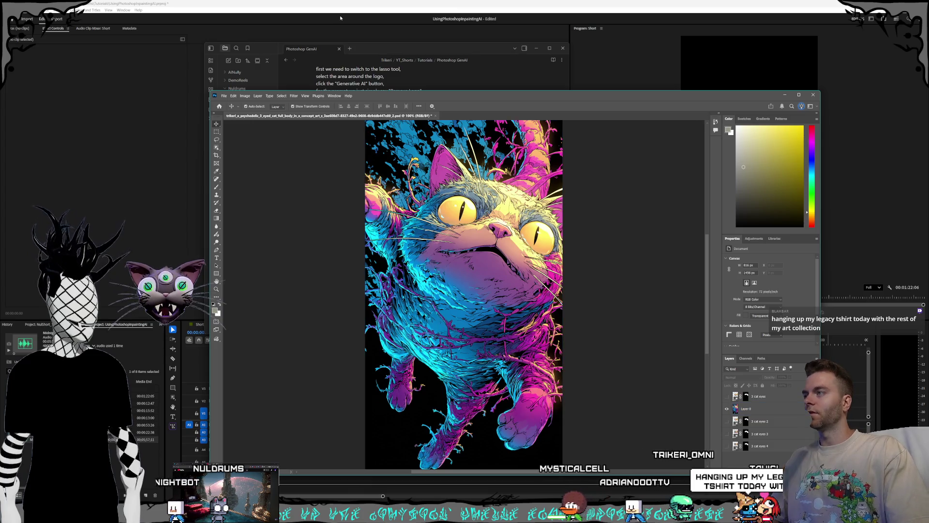
{"action": "mouse_move", "coordinate": [458, 98]}
{"action": "left_mouse_down"}
{"action": "mouse_move", "coordinate": [377, 52]}
{"action": "mouse_move", "coordinate": [410, 64]}
{"action": "left_mouse_up"}
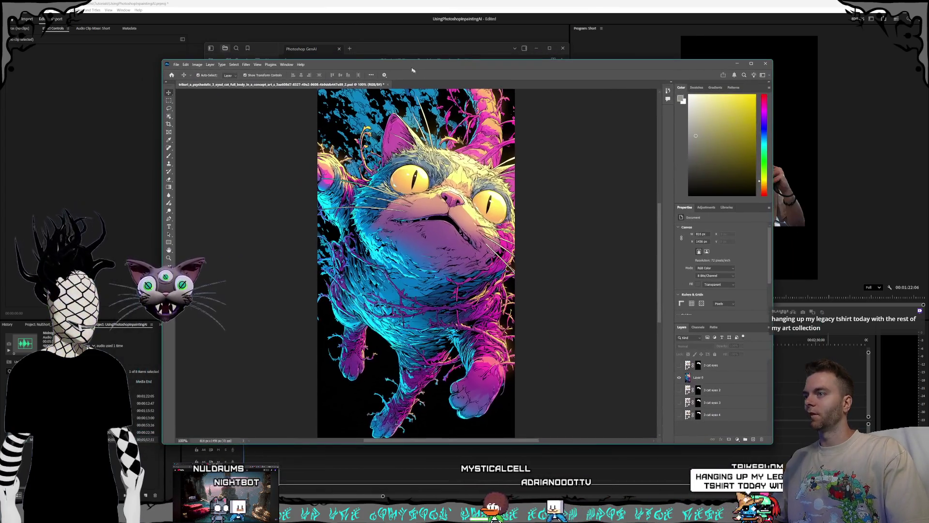
{"action": "mouse_move", "coordinate": [476, 62]}
{"action": "left_mouse_down"}
{"action": "mouse_move", "coordinate": [477, 79]}
{"action": "mouse_move", "coordinate": [479, 65]}
{"action": "left_mouse_up"}
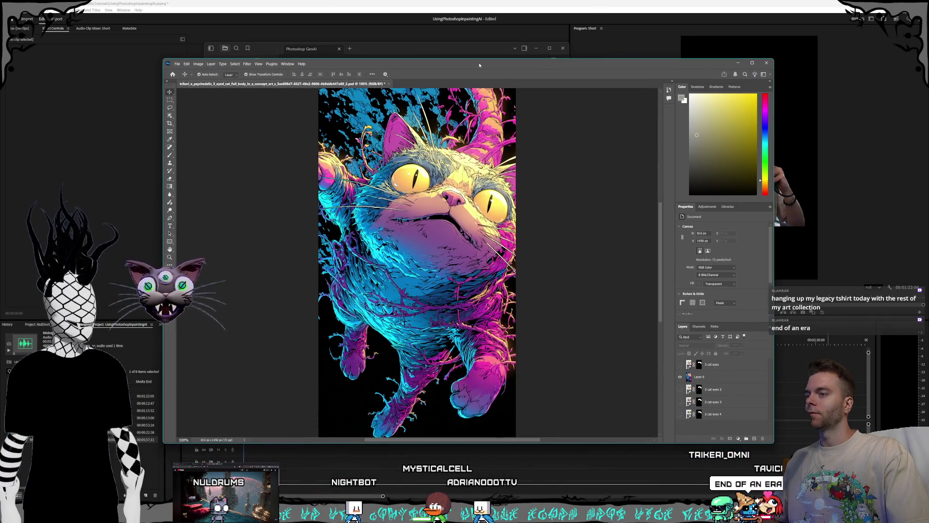
Step: Zoom and pan the cat canvas to a 90.91% view
{"action": "scroll", "coordinate": [523, 441], "scroll_direction": "down", "scroll_amount": 2}
{"action": "scroll", "coordinate": [559, 248], "scroll_direction": "up", "scroll_amount": 1}
{"action": "scroll", "coordinate": [556, 252], "scroll_direction": "right", "scroll_amount": 3}
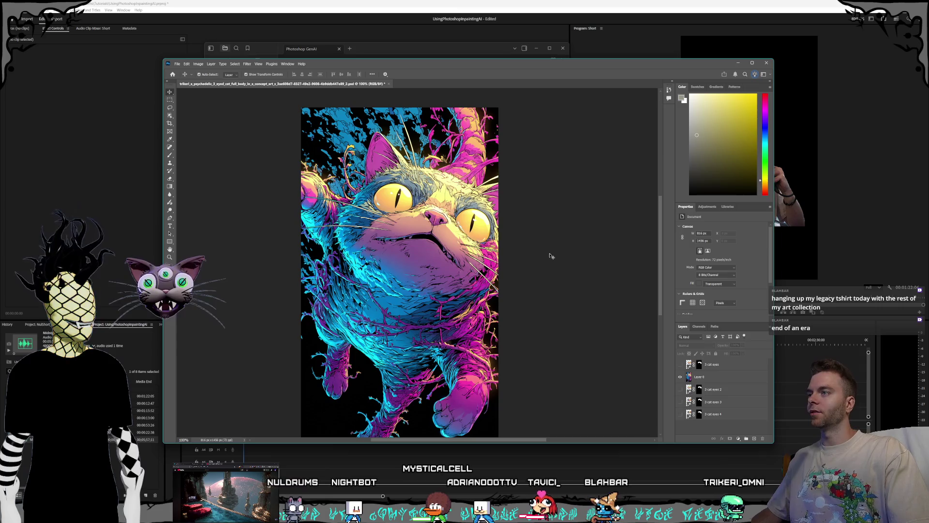
{"action": "scroll", "coordinate": [551, 256], "scroll_direction": "down", "scroll_amount": 3}
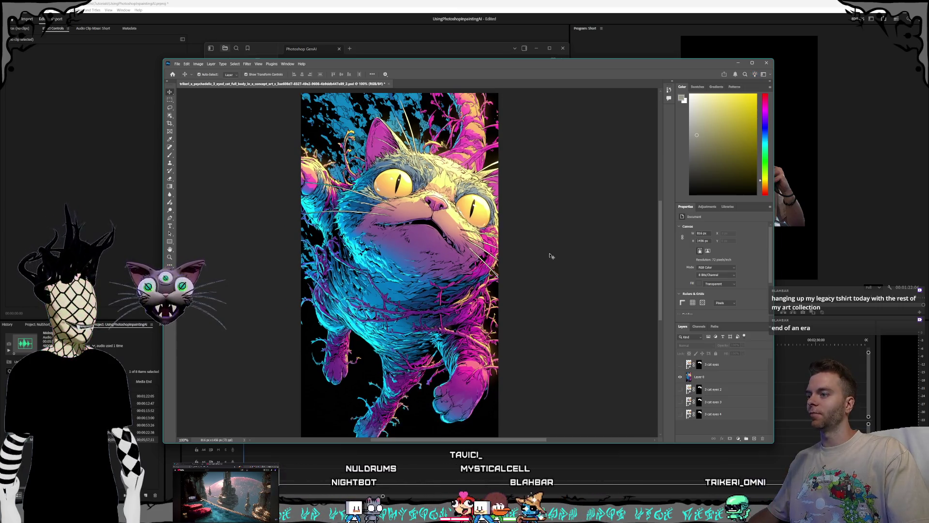
{"action": "scroll", "coordinate": [551, 255], "scroll_direction": "down", "scroll_amount": 3}
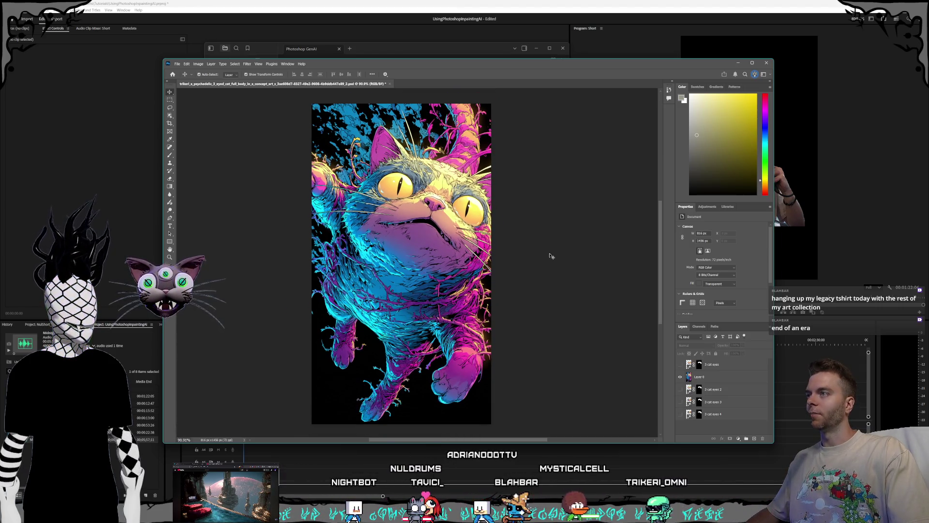
{"action": "scroll", "coordinate": [489, 425], "scroll_direction": "left", "scroll_amount": 3}
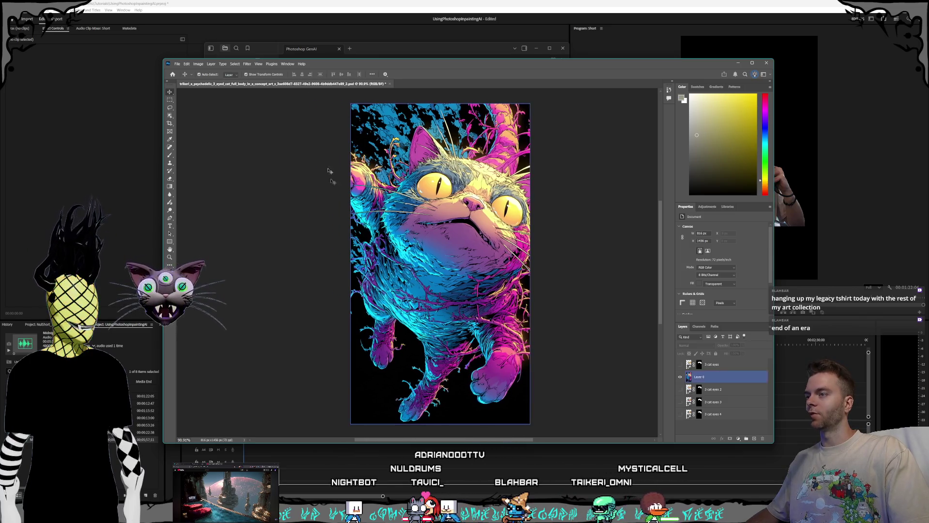
Step: Shrink the Photoshop window and move it left and down to expose the script notes
{"action": "left_click_drag", "start_coordinate": [162, 59], "coordinate": [230, 89]}
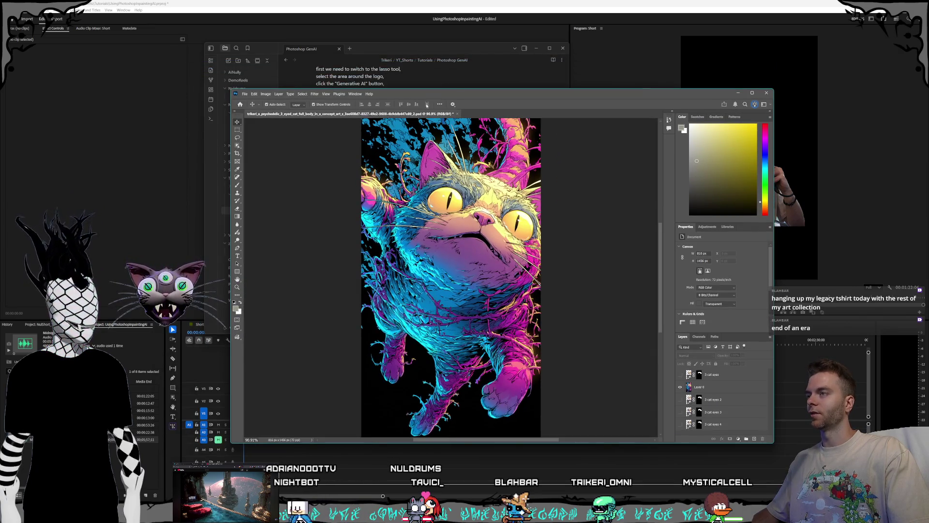
{"action": "left_click_drag", "start_coordinate": [465, 94], "coordinate": [442, 96]}
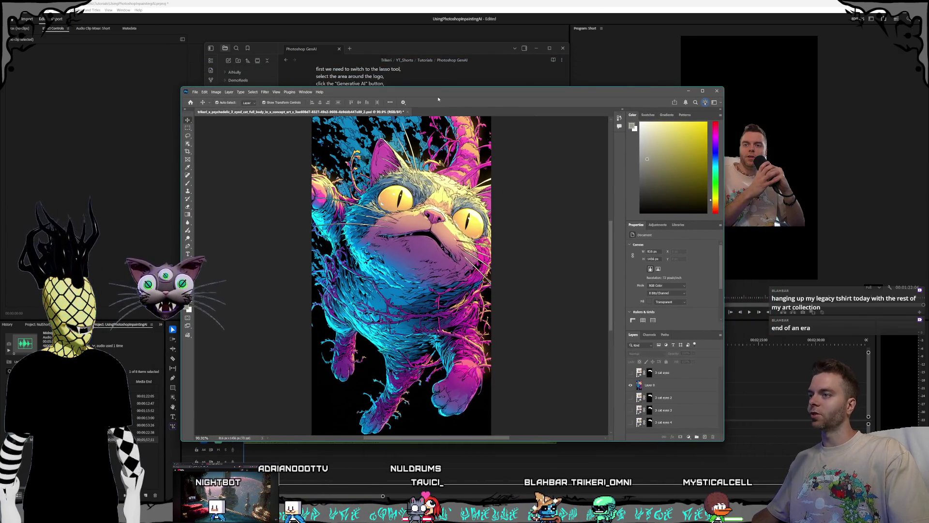
{"action": "mouse_move", "coordinate": [382, 98]}
{"action": "left_mouse_down"}
{"action": "mouse_move", "coordinate": [175, 159]}
{"action": "mouse_move", "coordinate": [0, 165]}
{"action": "mouse_move", "coordinate": [0, 54]}
{"action": "left_mouse_up"}
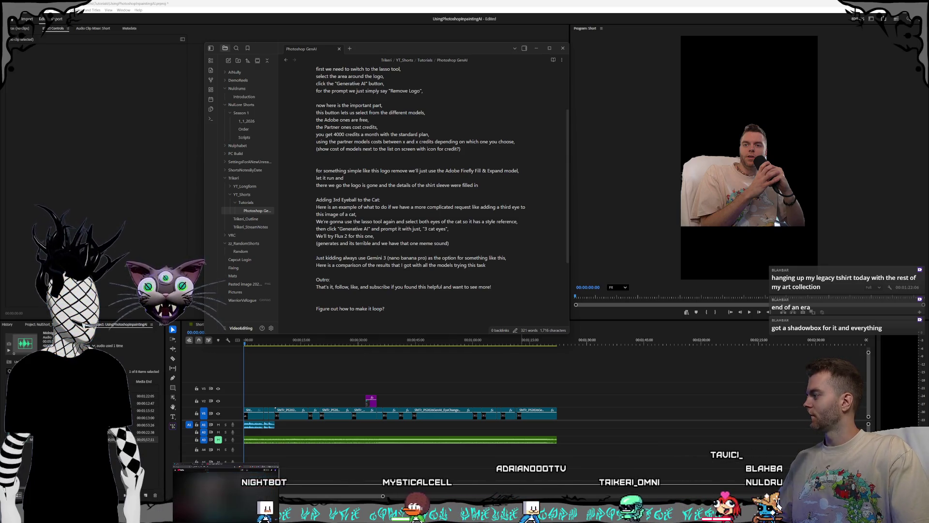
Step: Bring the Photoshop GenAI script note in Obsidian to the front for reading
{"action": "left_click", "coordinate": [391, 52]}
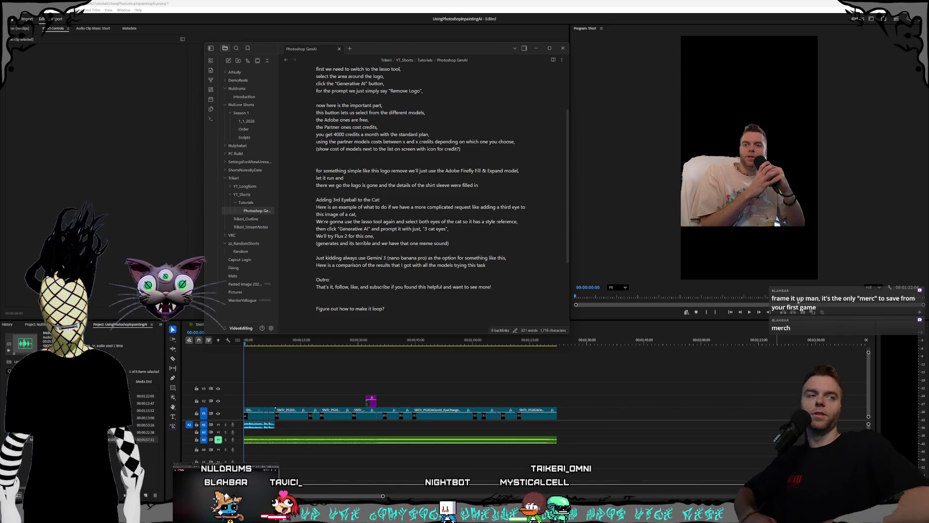
Step: Switch to the NulShort_TheMagi_Intro project's media
{"action": "left_click", "coordinate": [68, 324]}
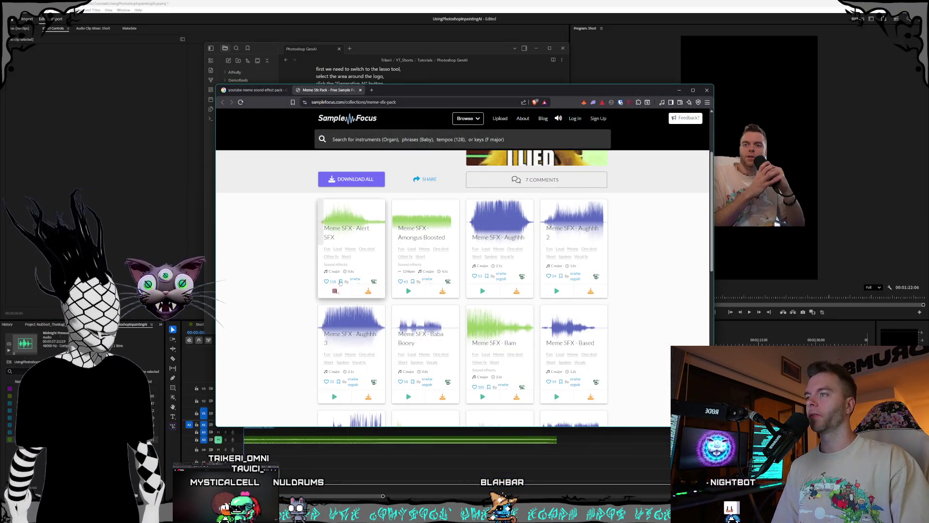
Step: Preview the Alert, Amongus Boosted, Aughhh, Aughhh 2, Bam, Baba Booey and Aughhh 3 meme sounds
{"action": "left_click", "coordinate": [334, 291]}
{"action": "mouse_move", "coordinate": [442, 306]}
{"action": "left_click", "coordinate": [411, 291]}
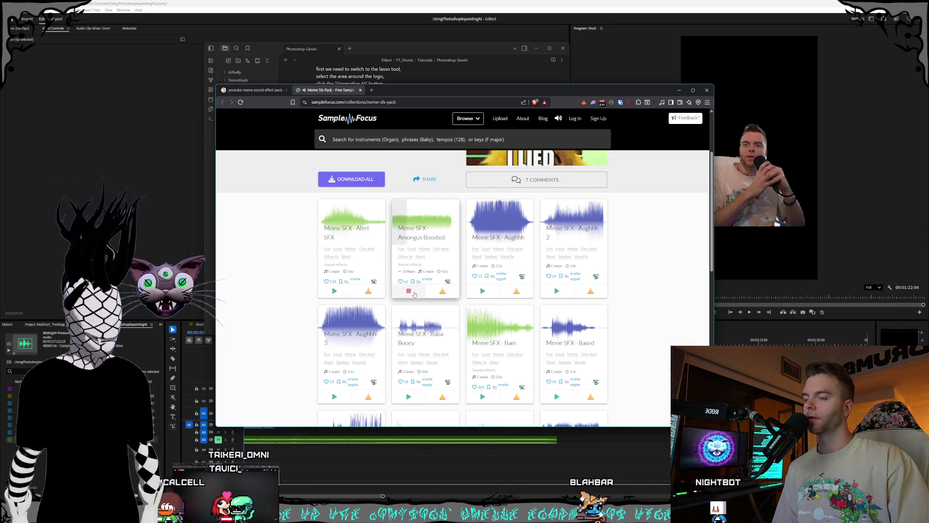
{"action": "left_click", "coordinate": [482, 291]}
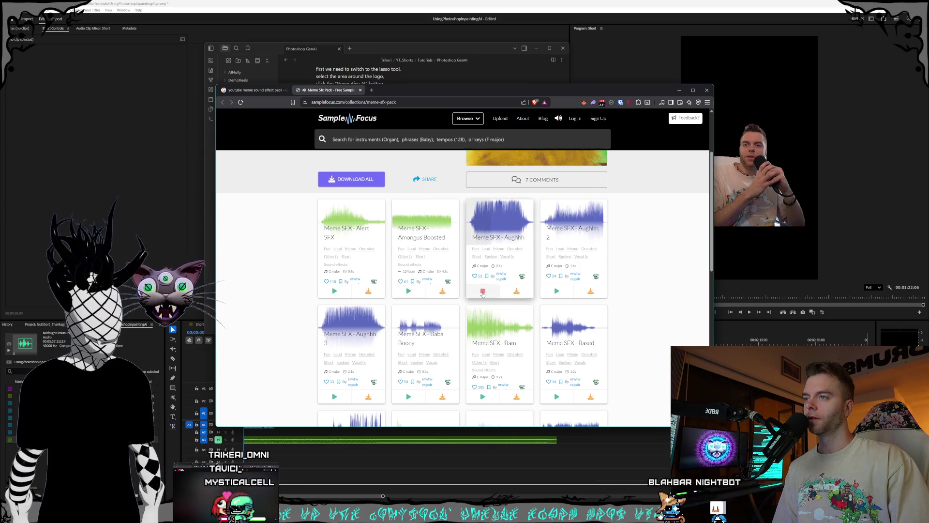
{"action": "left_click", "coordinate": [557, 291]}
{"action": "scroll", "coordinate": [632, 299], "scroll_direction": "down", "scroll_amount": 1}
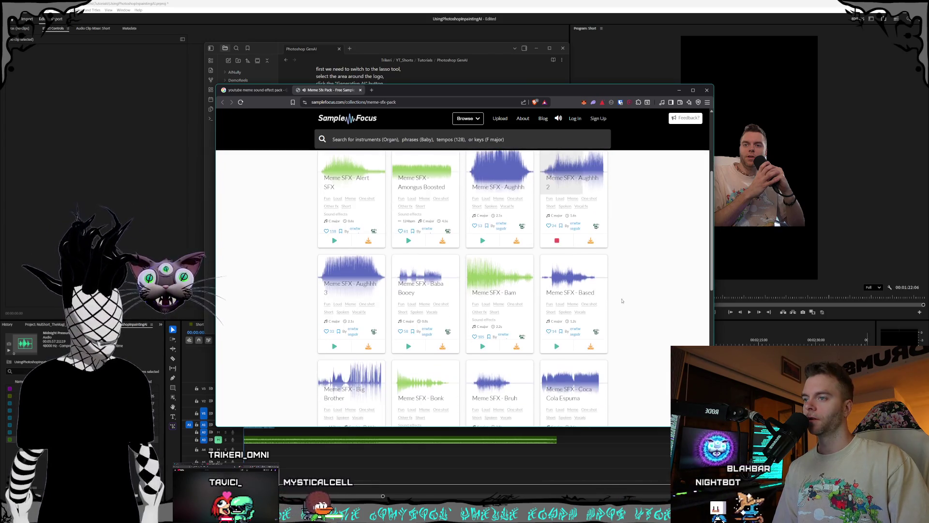
{"action": "left_click", "coordinate": [497, 297]}
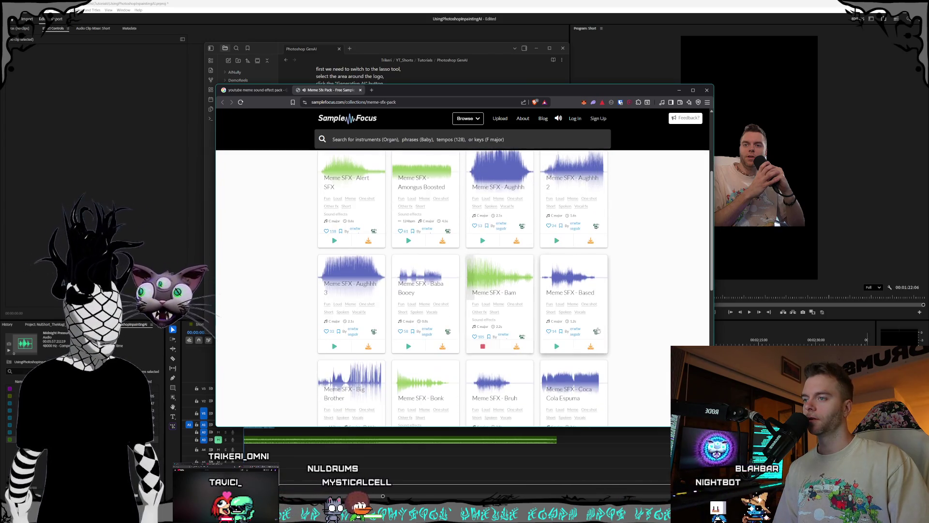
{"action": "left_click", "coordinate": [488, 288]}
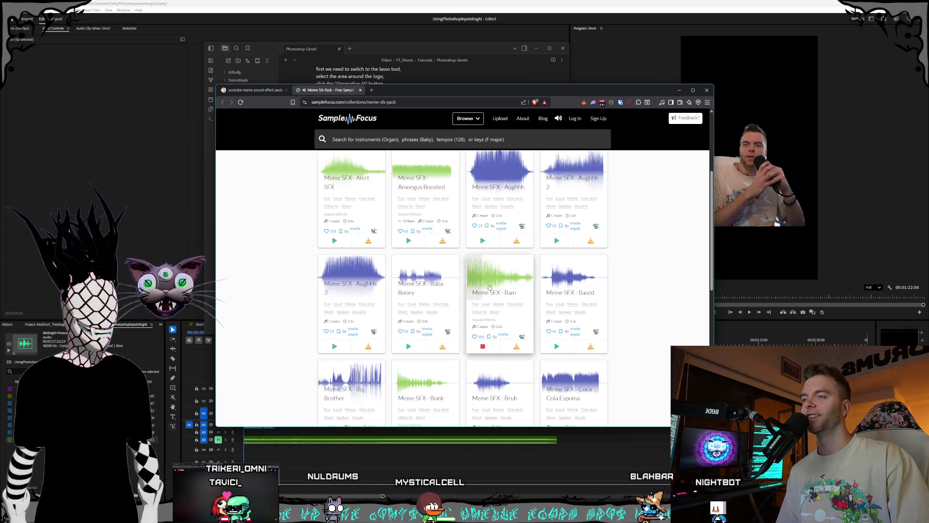
{"action": "left_click", "coordinate": [412, 285]}
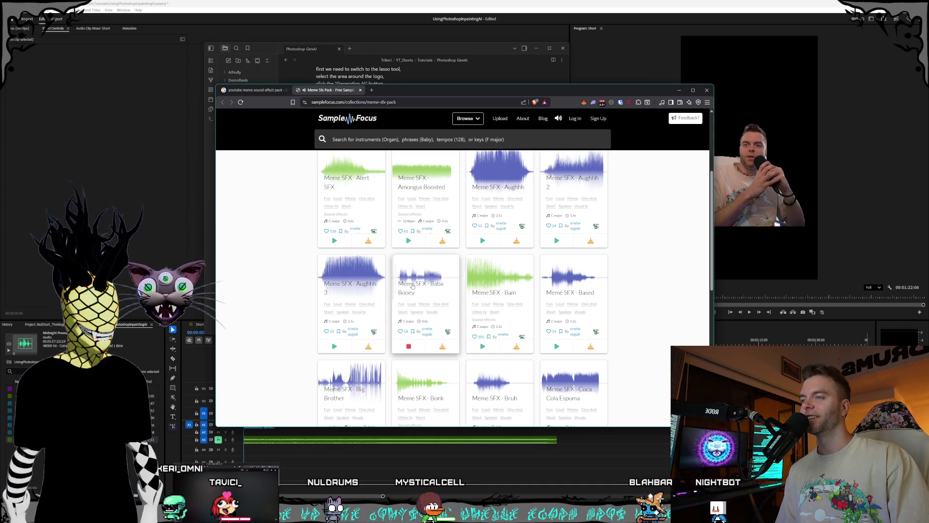
{"action": "left_click", "coordinate": [346, 283]}
{"action": "left_click", "coordinate": [406, 288]}
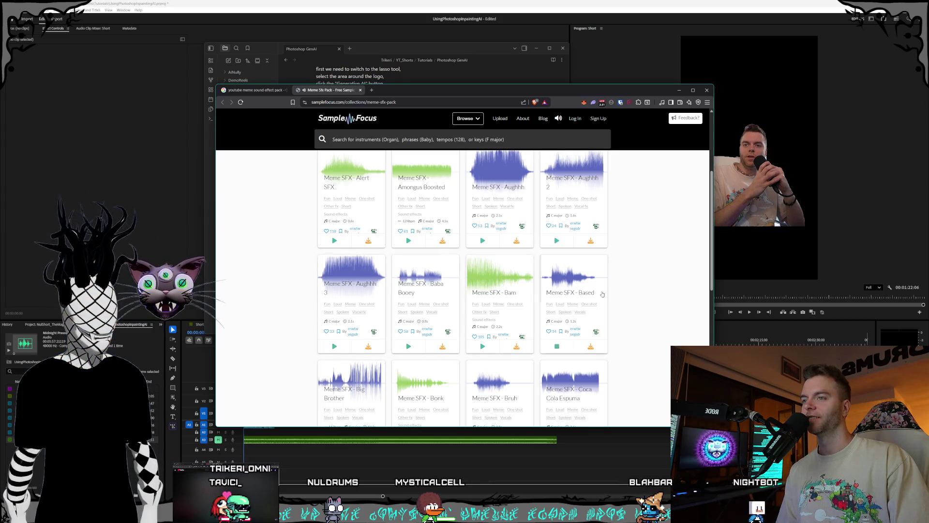
Step: Preview the Bonk, Bruh and Danger Alarm sounds, then go to the Sample Focus sign-in page
{"action": "scroll", "coordinate": [556, 290], "scroll_direction": "down", "scroll_amount": 2}
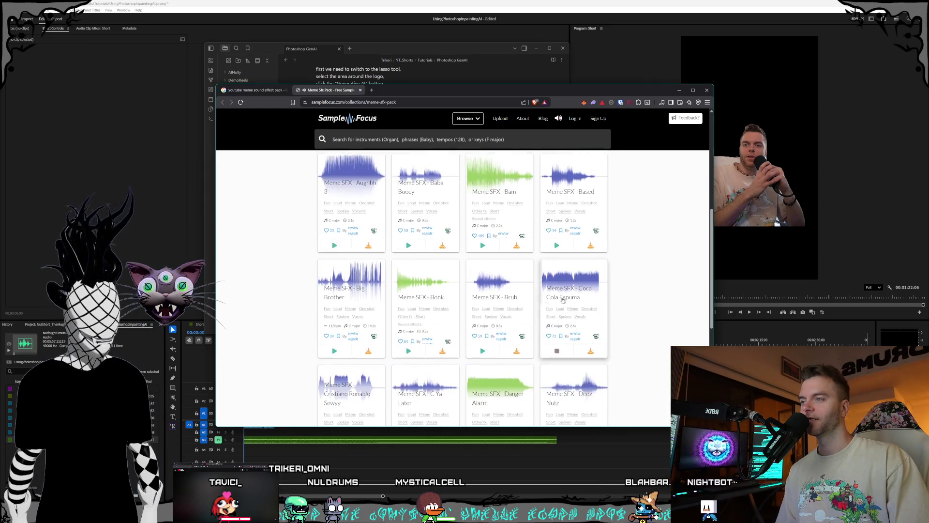
{"action": "left_click", "coordinate": [417, 293]}
{"action": "left_click", "coordinate": [503, 286]}
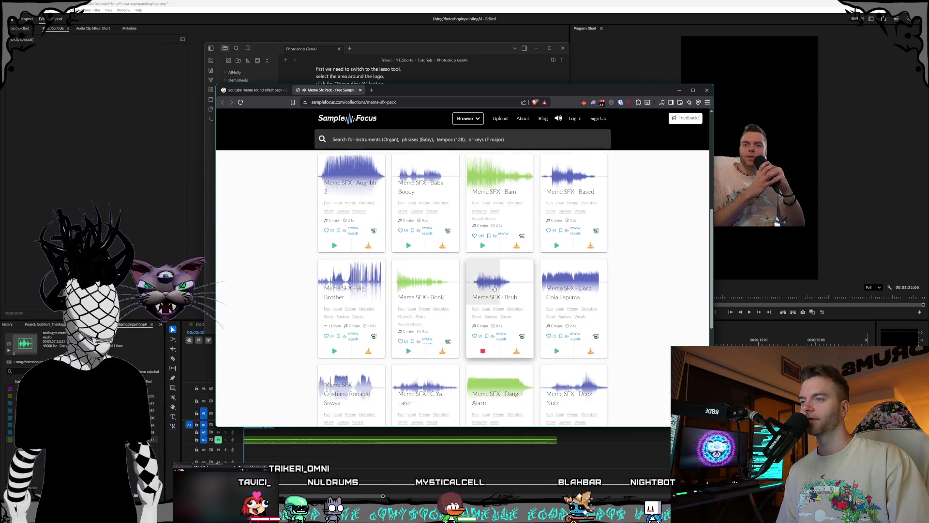
{"action": "scroll", "coordinate": [510, 287], "scroll_direction": "down", "scroll_amount": 1}
{"action": "left_click", "coordinate": [507, 322]}
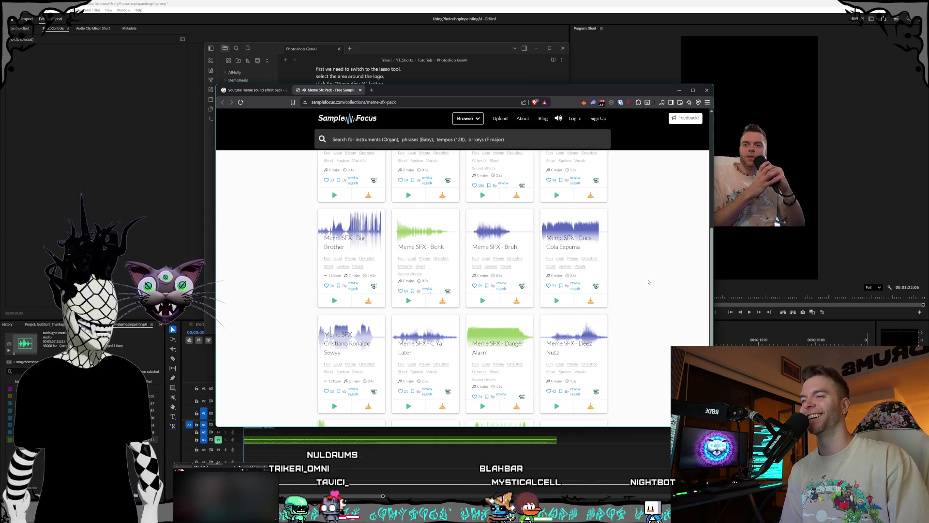
{"action": "left_click", "coordinate": [442, 301]}
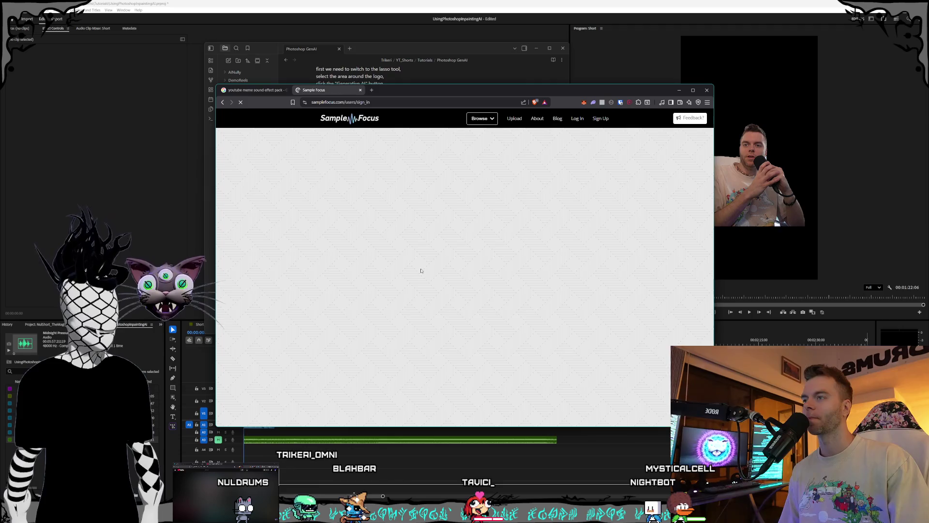
{"action": "left_click", "coordinate": [458, 267]}
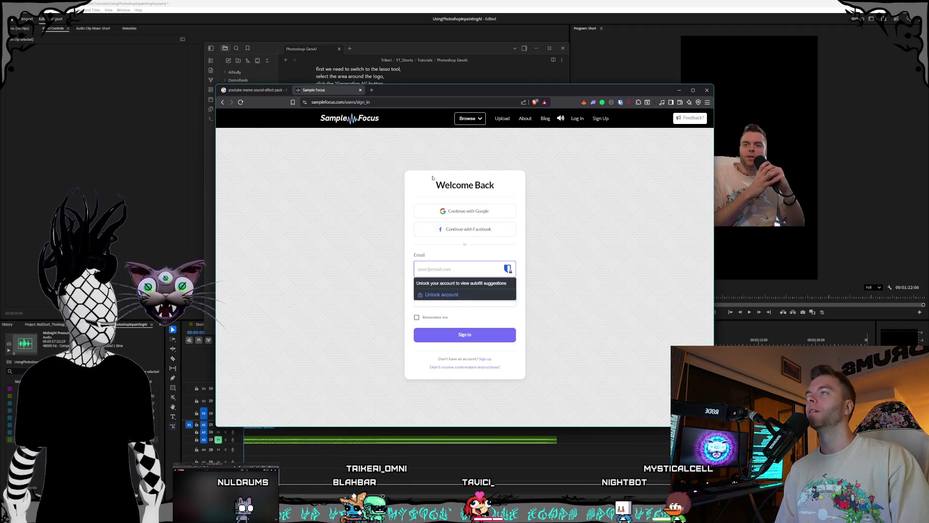
Step: Return to the Google results and reopen the Meme Sfx Pack result
{"action": "left_click", "coordinate": [271, 90]}
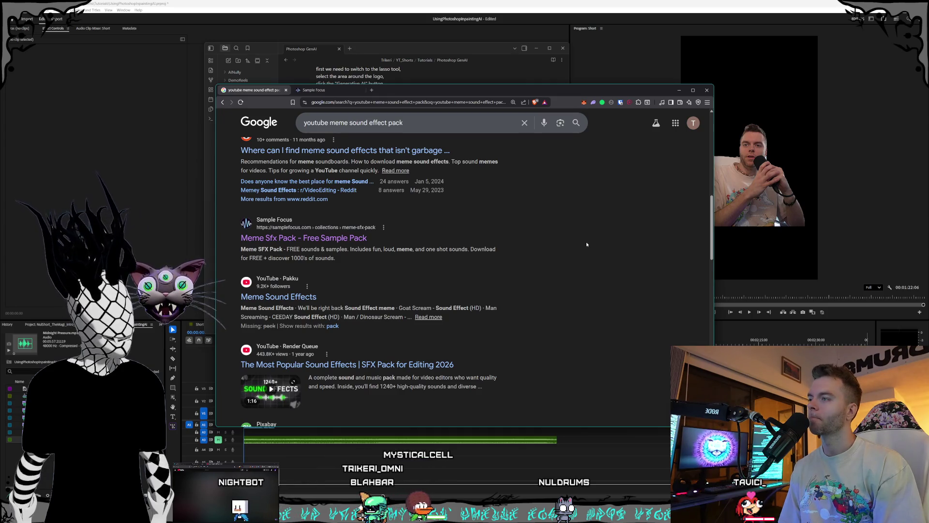
{"action": "left_click", "coordinate": [303, 238]}
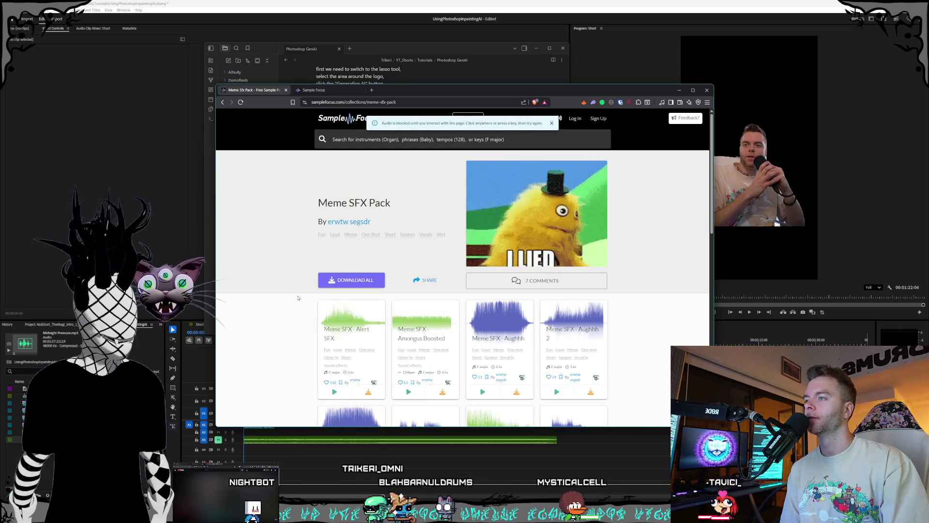
Step: Check the 50-credit Download All cost, return to the sign-in tab, and shrink the browser
{"action": "scroll", "coordinate": [298, 298], "scroll_direction": "down", "scroll_amount": 1}
{"action": "scroll", "coordinate": [298, 297], "scroll_direction": "up", "scroll_amount": 1}
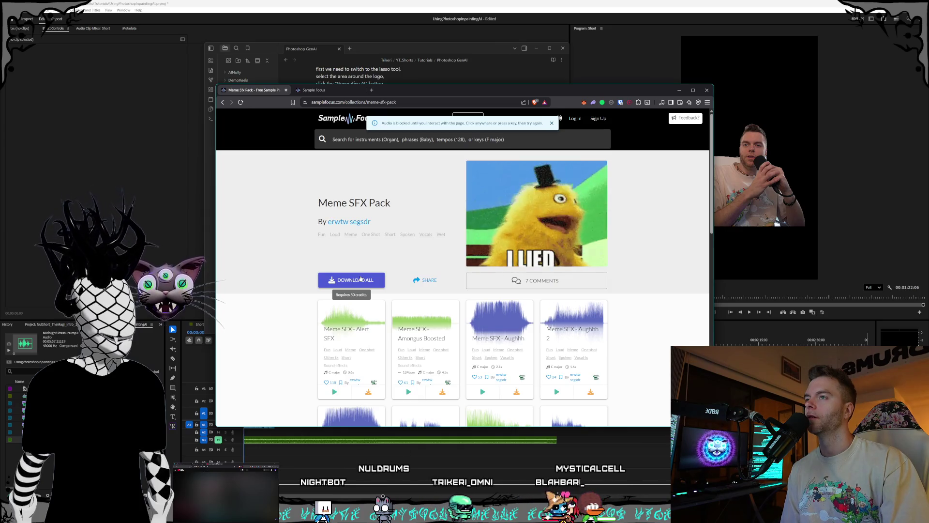
{"action": "left_click", "coordinate": [329, 92]}
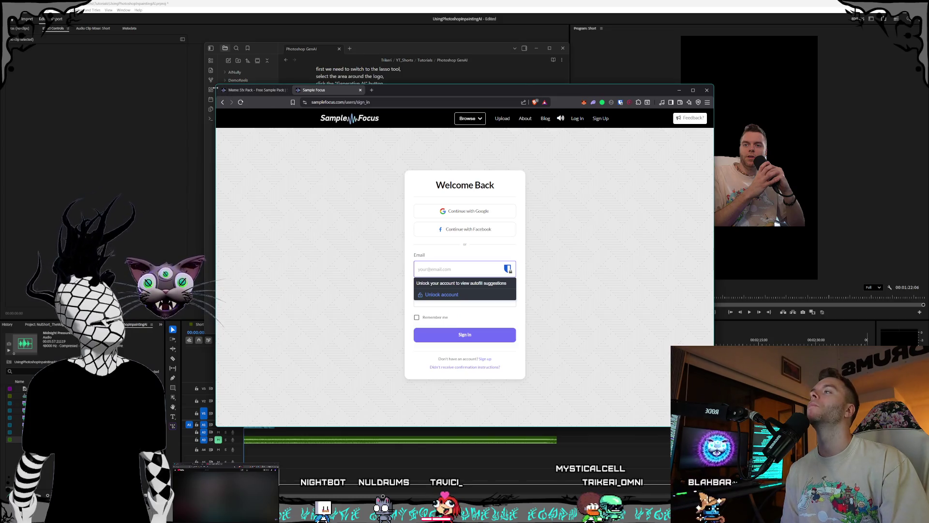
{"action": "mouse_move", "coordinate": [215, 85]}
{"action": "left_mouse_down"}
{"action": "mouse_move", "coordinate": [306, 145]}
{"action": "mouse_move", "coordinate": [300, 130]}
{"action": "left_mouse_up"}
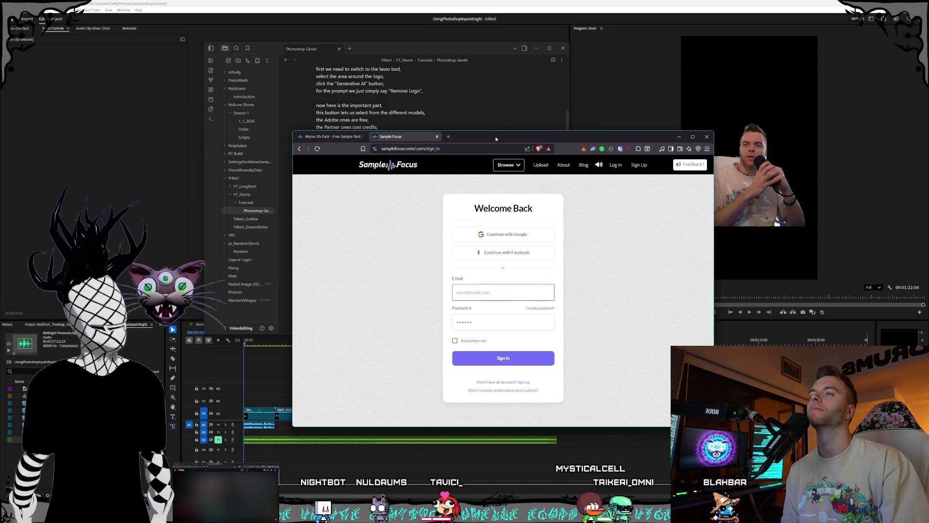
Step: Move the browser off to the side to reveal the script notes behind it
{"action": "left_click_drag", "start_coordinate": [496, 138], "coordinate": [928, 145]}
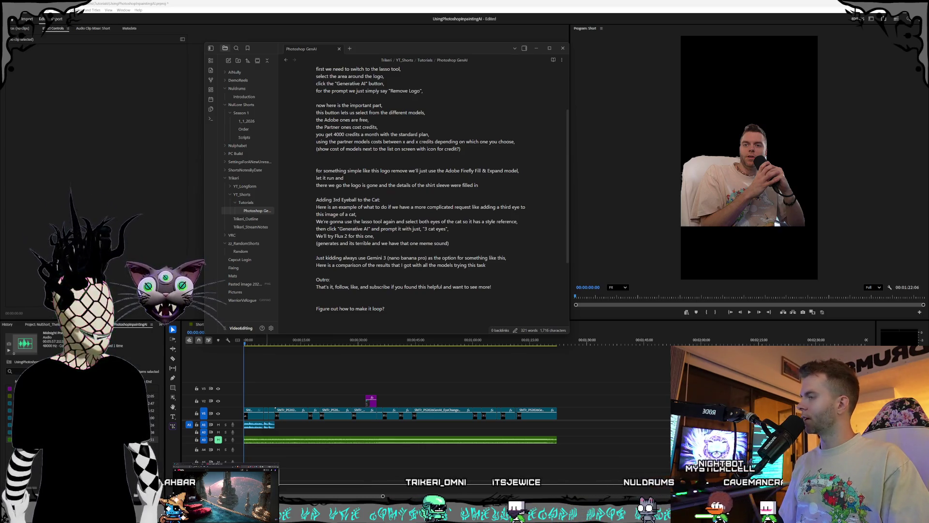
Step: Nudge the Adobe Home page window into position
{"action": "mouse_move", "coordinate": [73, 98]}
{"action": "left_mouse_down"}
{"action": "mouse_move", "coordinate": [65, 101]}
{"action": "mouse_move", "coordinate": [145, 123]}
{"action": "mouse_move", "coordinate": [248, 96]}
{"action": "mouse_move", "coordinate": [173, 81]}
{"action": "left_mouse_up"}
Step: Move the notes aside to read the 3660/4000 generative credits on Adobe Home, then refocus Obsidian
{"action": "left_click_drag", "start_coordinate": [337, 80], "coordinate": [393, 75]}
{"action": "mouse_move", "coordinate": [378, 44]}
{"action": "left_mouse_down"}
{"action": "mouse_move", "coordinate": [506, 55]}
{"action": "mouse_move", "coordinate": [496, 54]}
{"action": "mouse_move", "coordinate": [525, 51]}
{"action": "mouse_move", "coordinate": [523, 33]}
{"action": "left_mouse_up"}
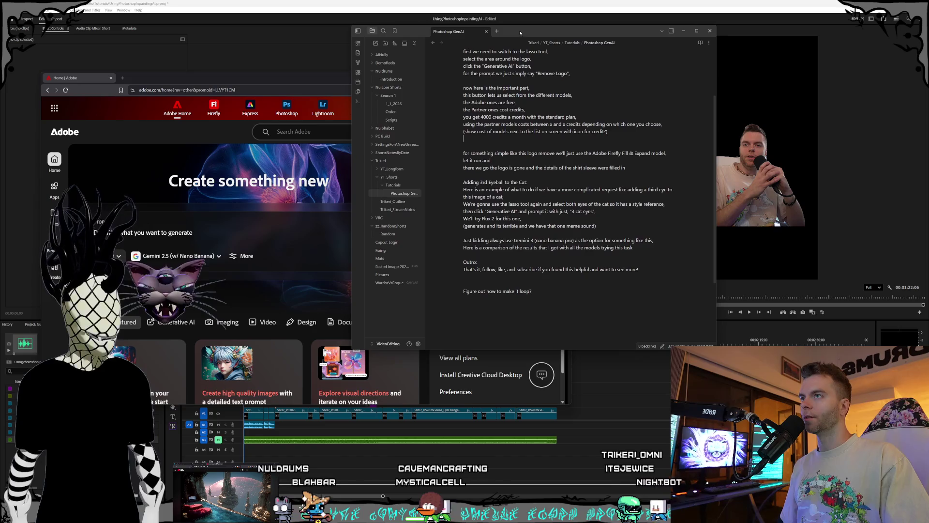
{"action": "left_click_drag", "start_coordinate": [319, 81], "coordinate": [381, 74]}
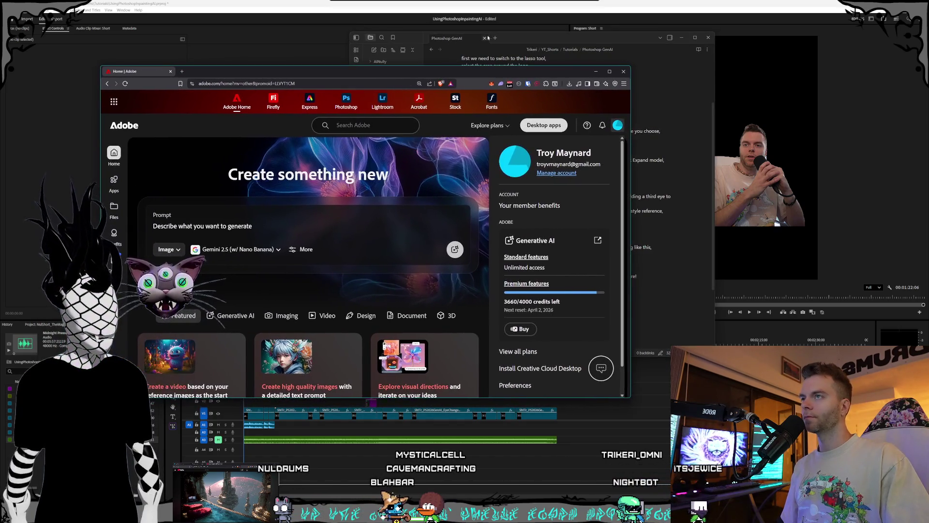
{"action": "left_click", "coordinate": [521, 38]}
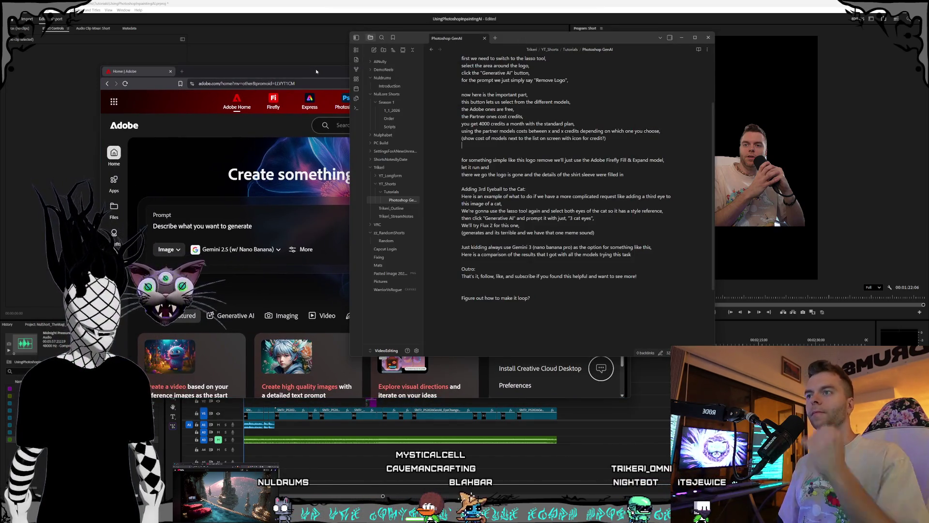